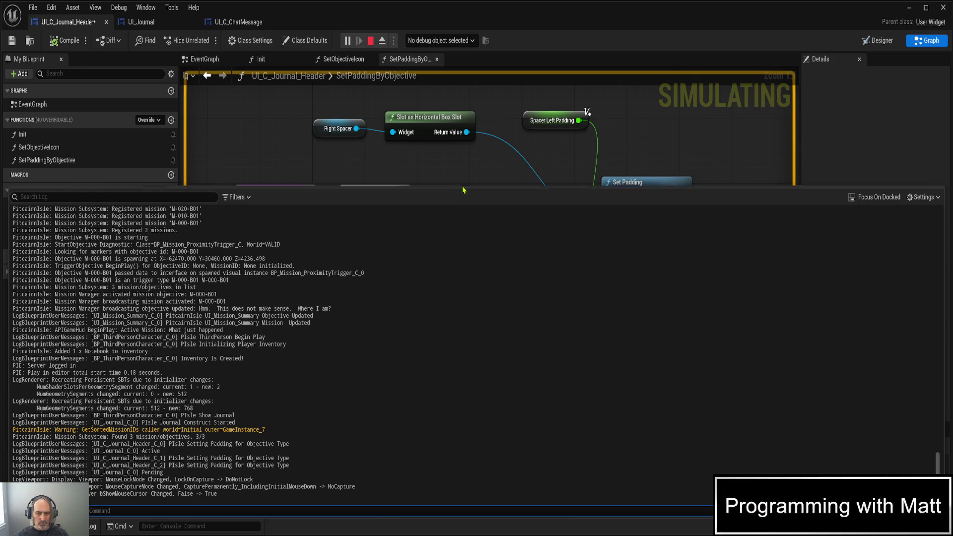
- In UI_Journal, tick Is Objective on the upper Add Journal Header call and untick the lower one
left_click(878, 108)
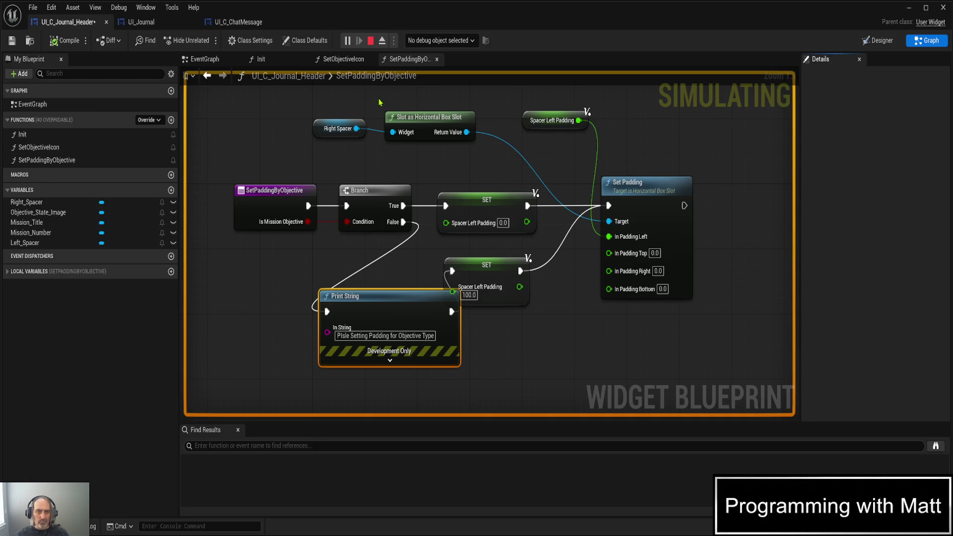
left_click(261, 59)
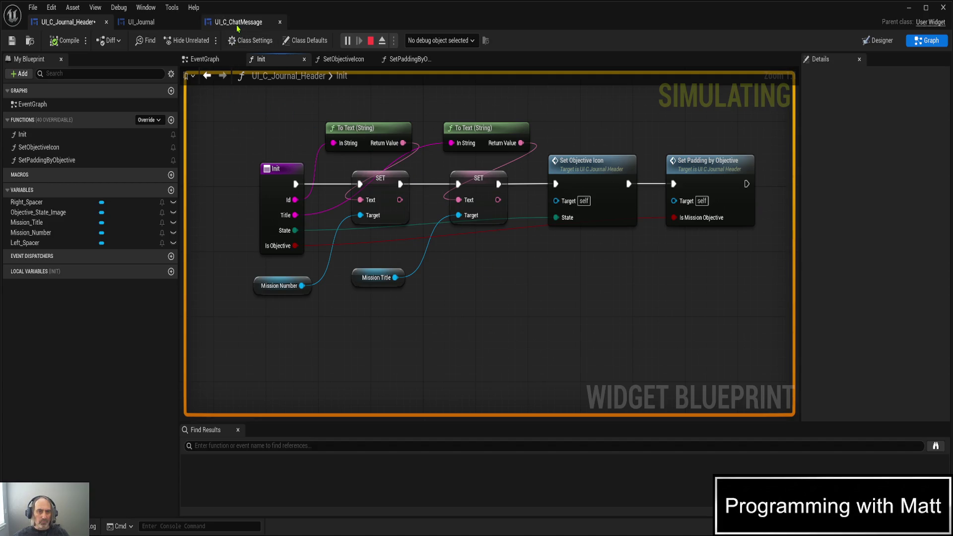
left_click(141, 22)
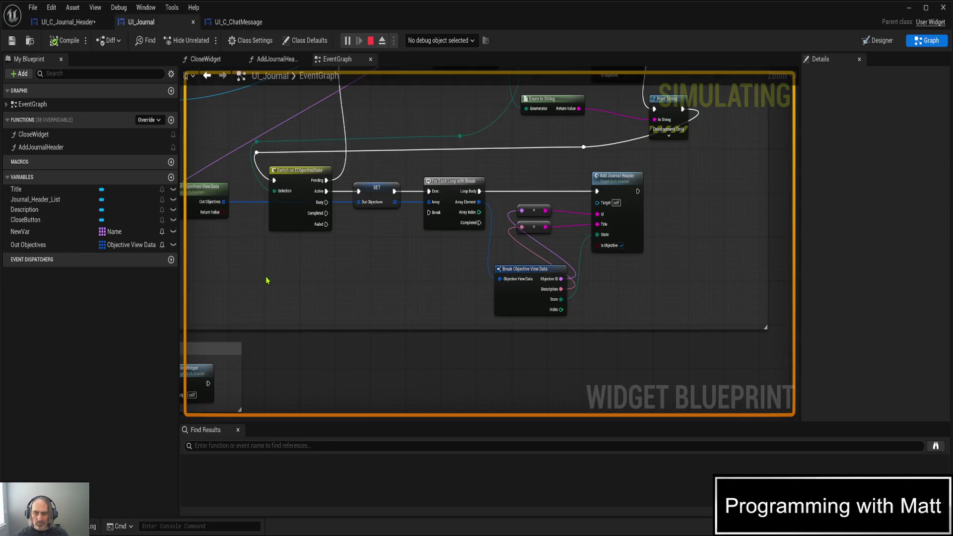
left_click_drag(322, 277, 300, 358)
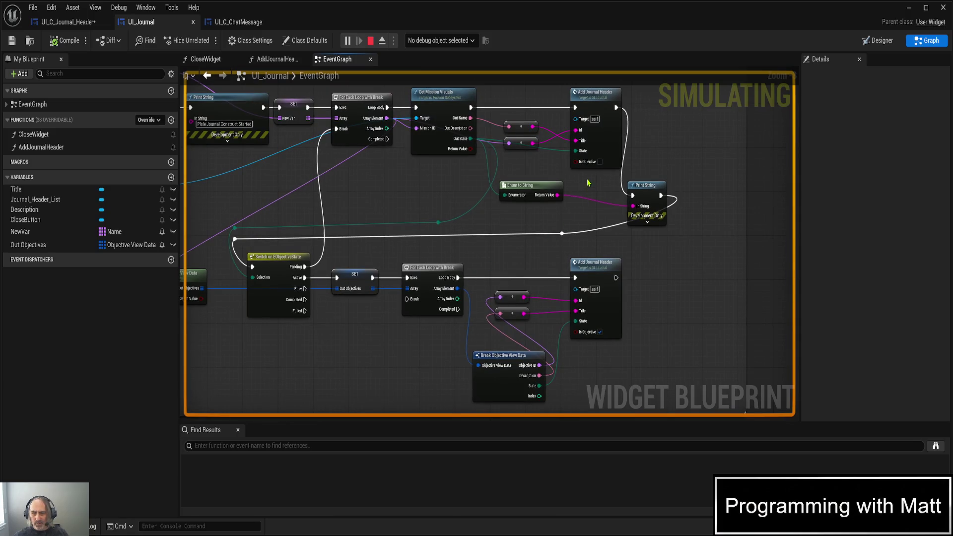
left_click(599, 162)
left_click(600, 332)
- Compile UI_Journal and restart the Play-in-Editor session
left_click(75, 42)
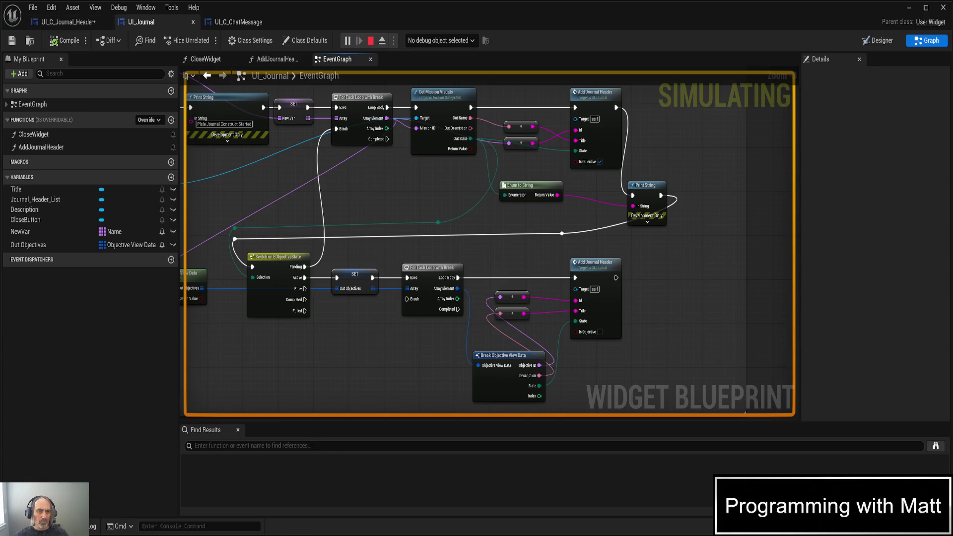
key("Escape")
key("alt+p")
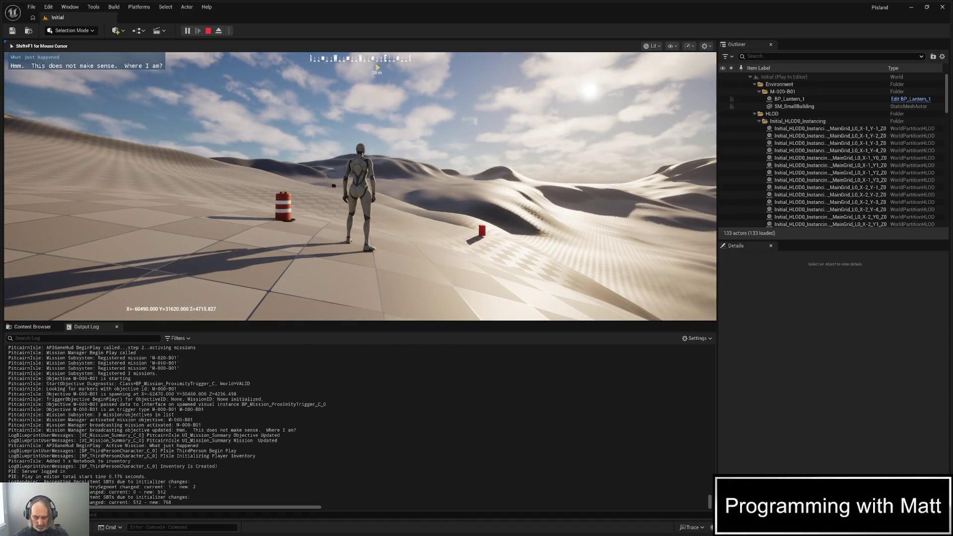
- Open the in-game Journal, then clear the Output Log in the editor
key("j")
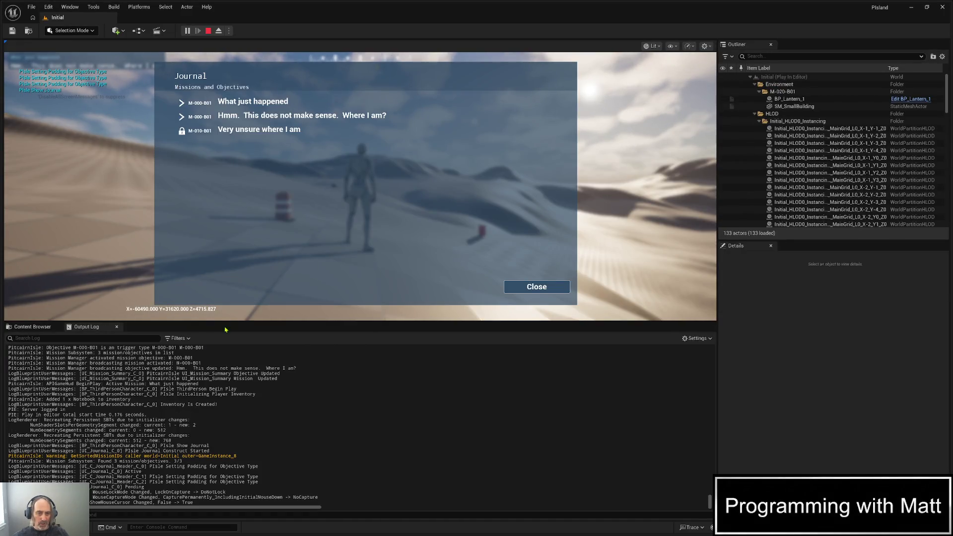
key("alt+Tab")
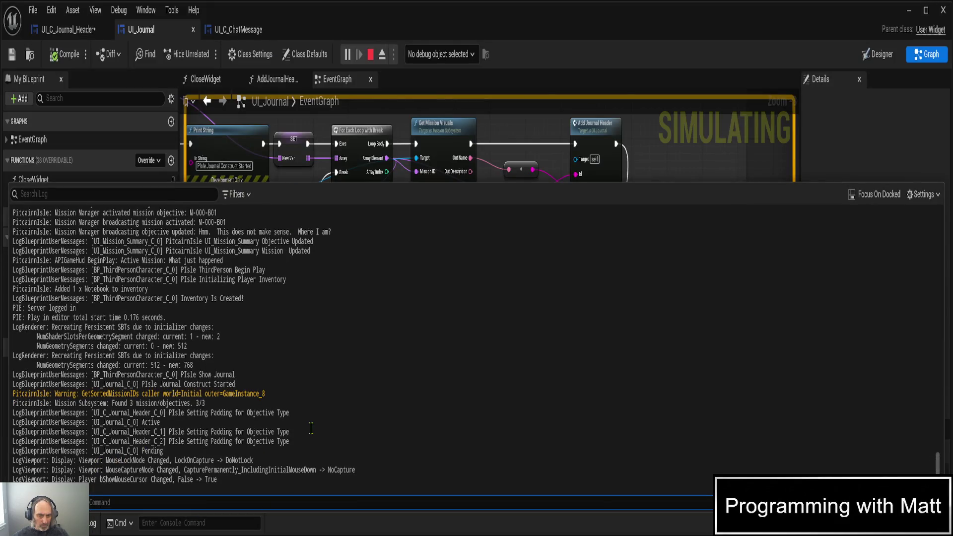
left_click(311, 428)
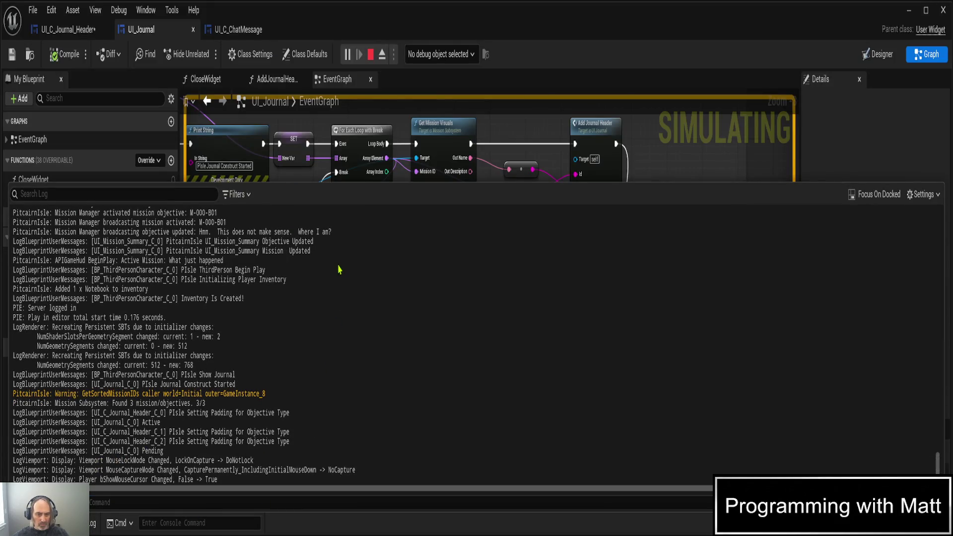
key("ctrl+l")
- Reopen the Output Log to read the new messages, then return to the UI_Journal blueprint
left_click(82, 523)
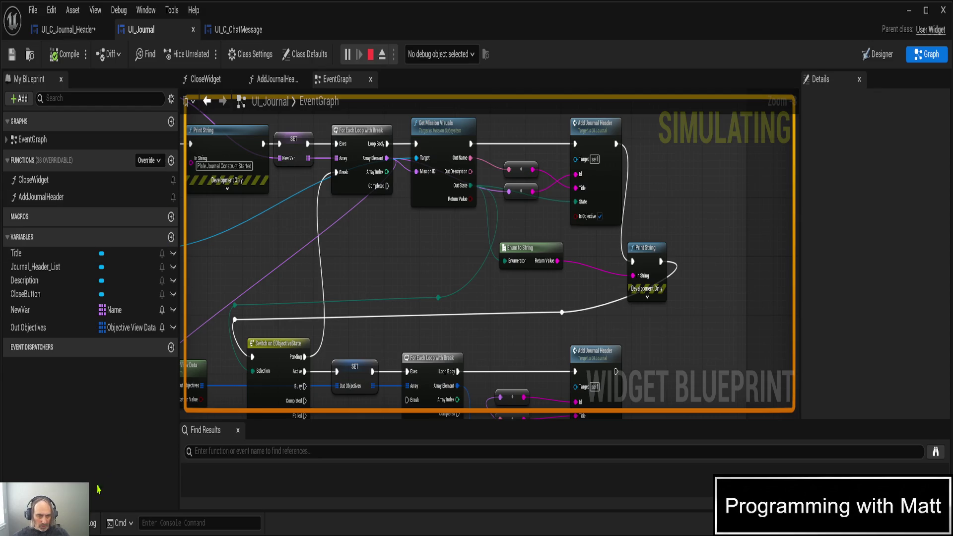
left_click(92, 523)
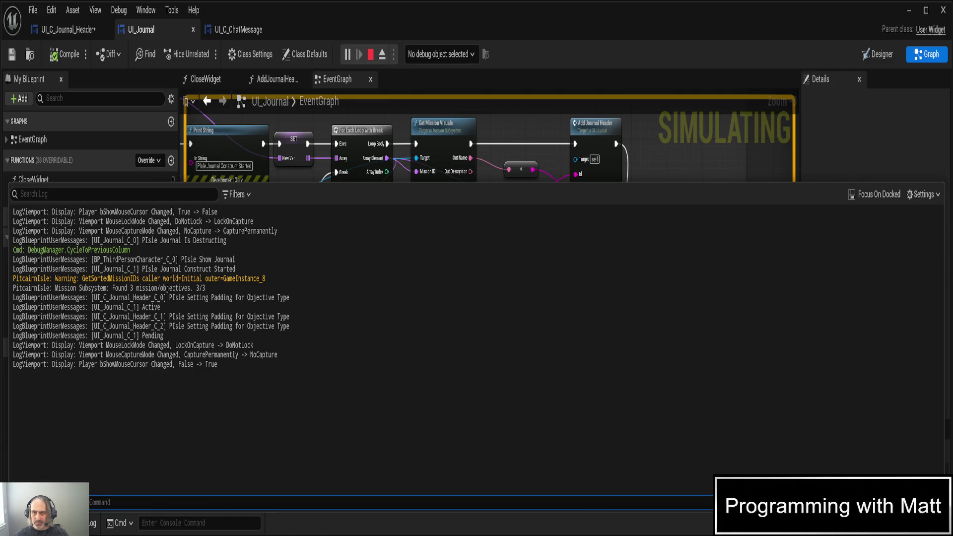
left_click(538, 5)
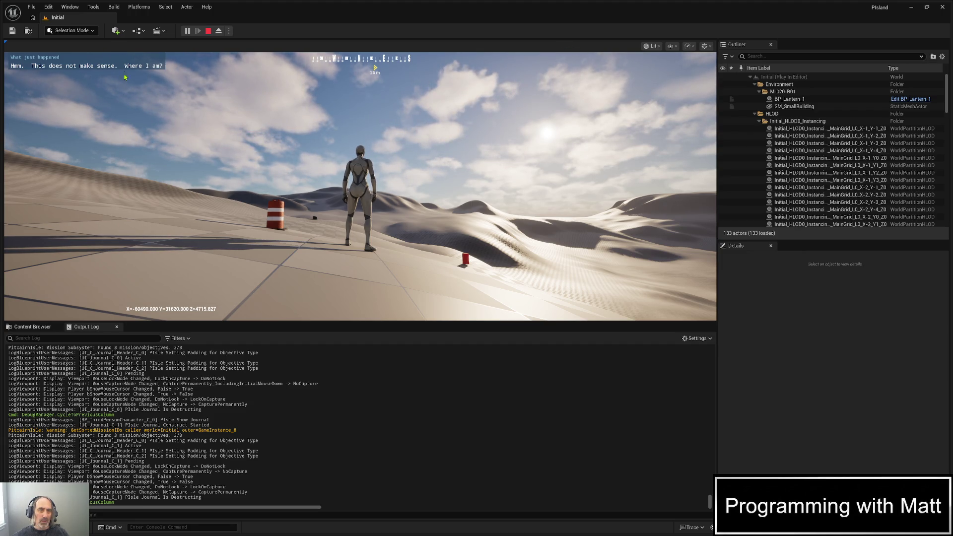
key("alt+Tab")
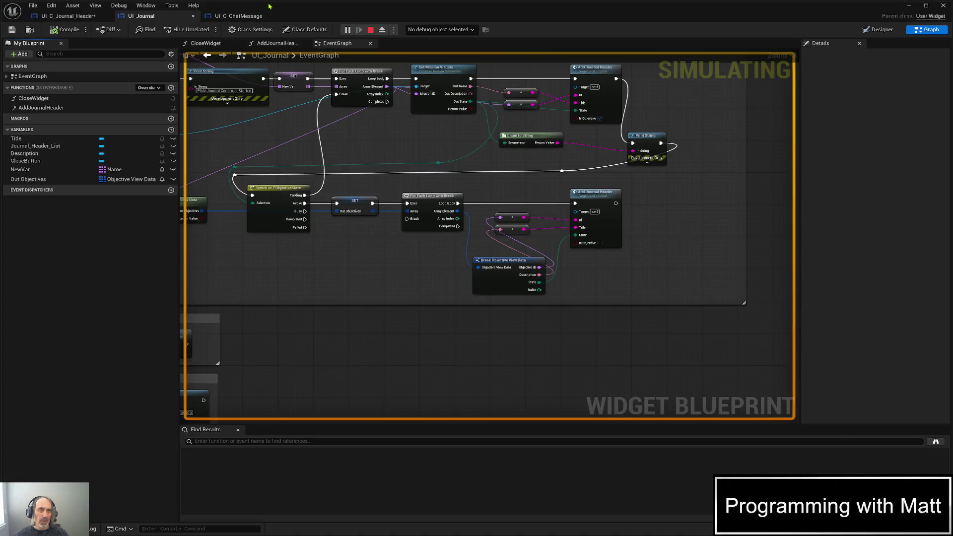
- In AddJournalHeader, wire the Is Objective input to the header Init call's Is Objective pin
key("alt+Tab")
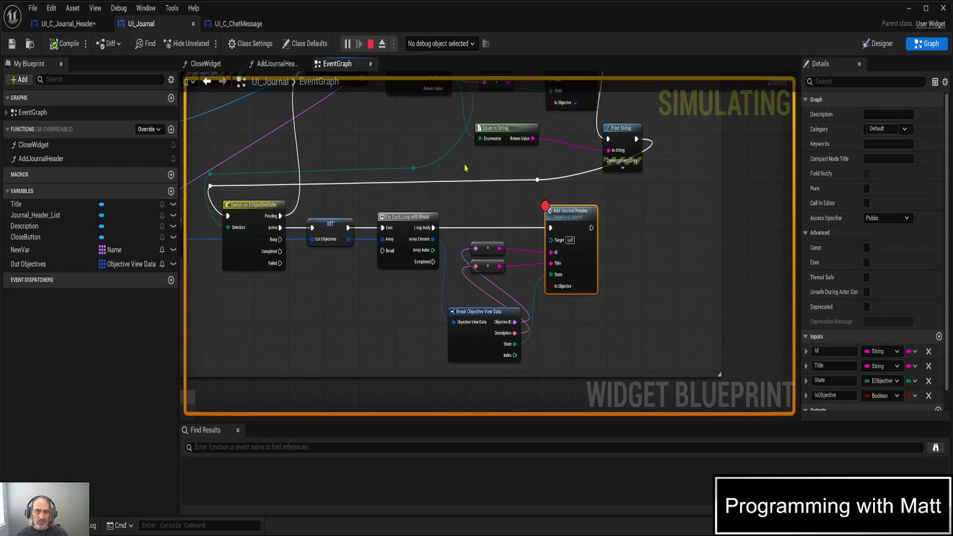
left_click(268, 64)
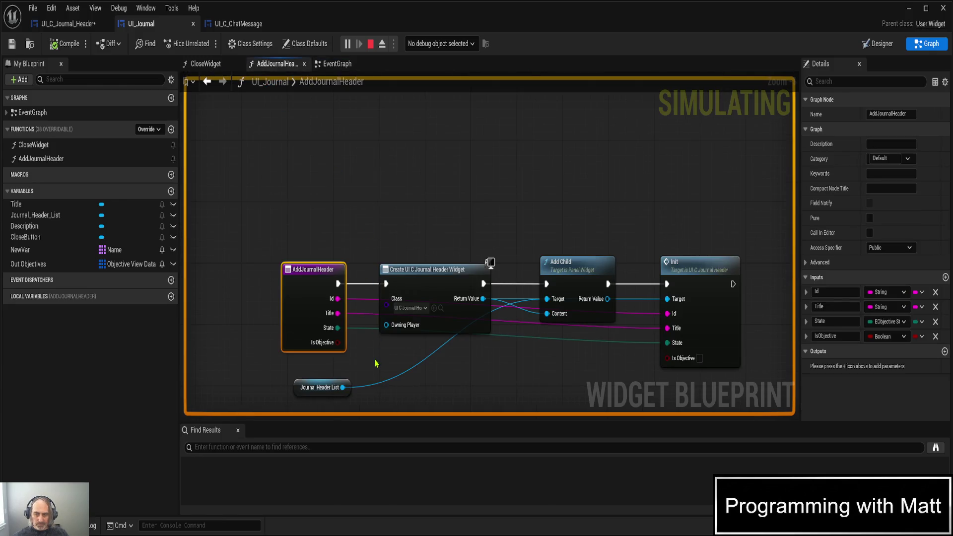
left_click_drag(337, 343, 668, 358)
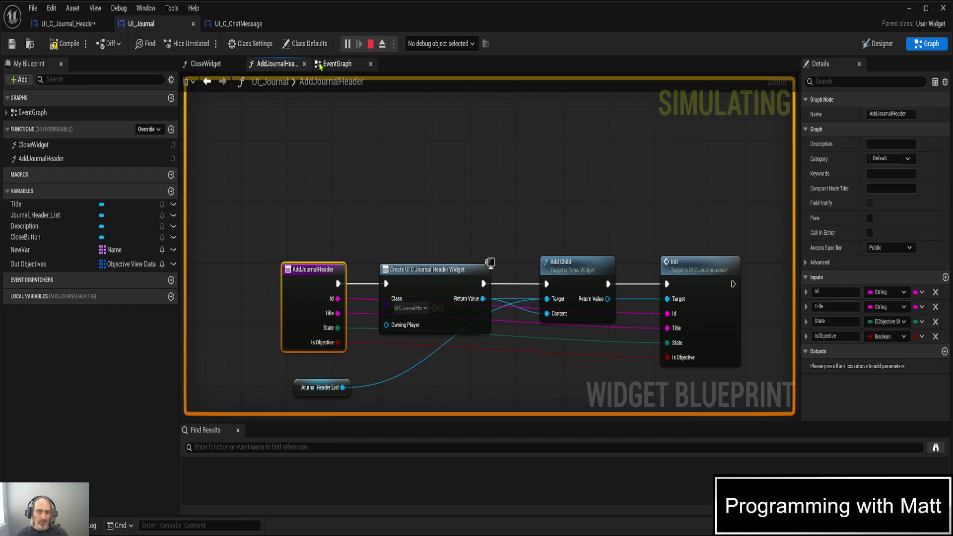
left_click(328, 64)
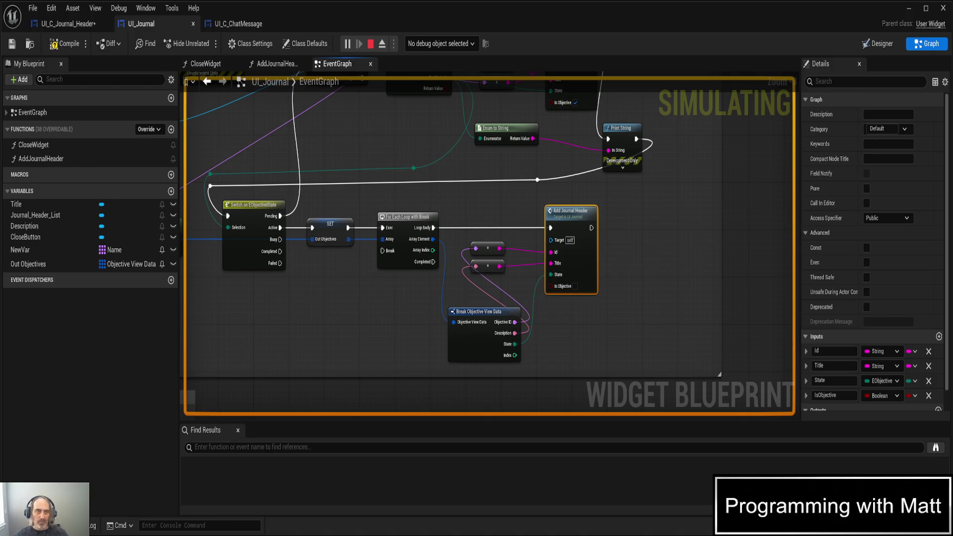
- Compile and save UI_Journal, then restart the play session
left_click(65, 44)
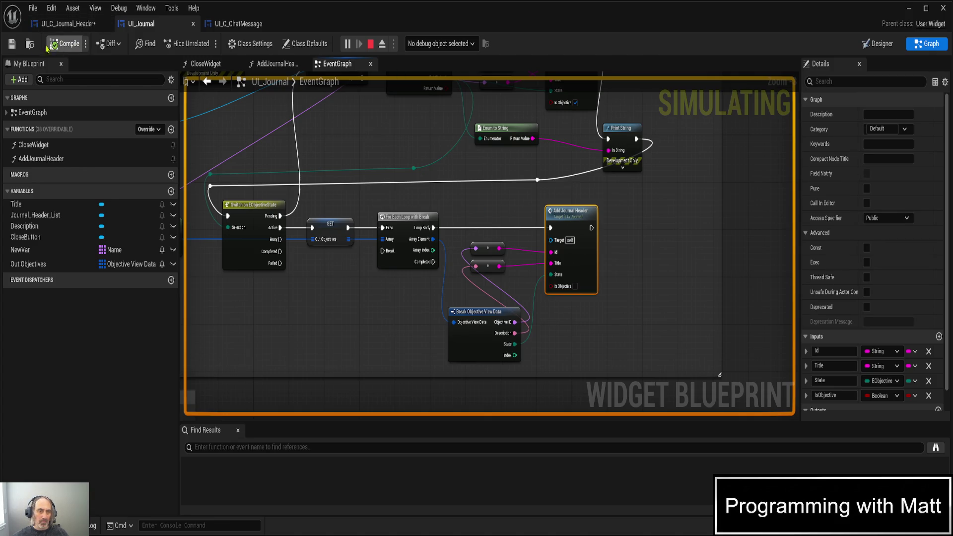
left_click(12, 45)
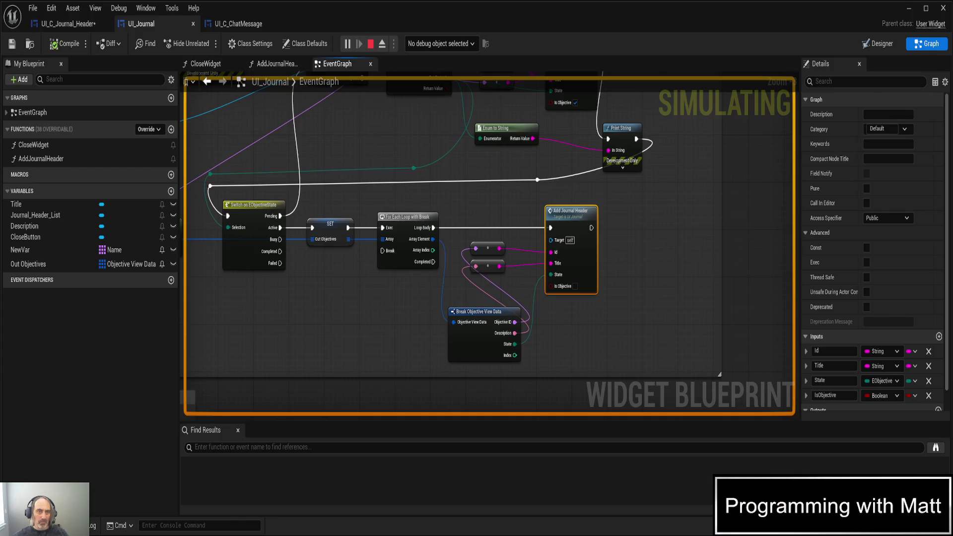
key("Escape")
key("alt+p")
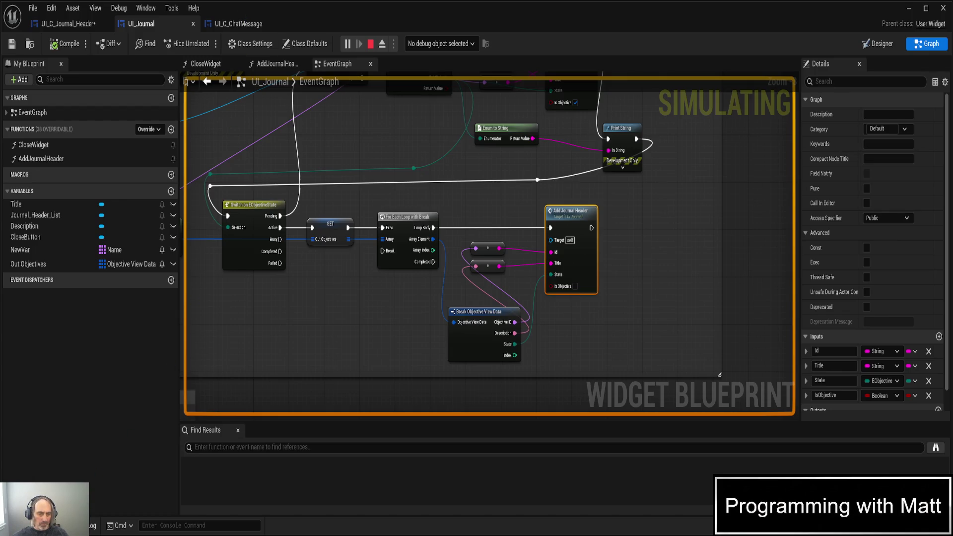
- Read the Output Log, inspect UI_C_Journal_Header's Init and SetPaddingByObjective graphs, and stop Play
left_click(93, 526)
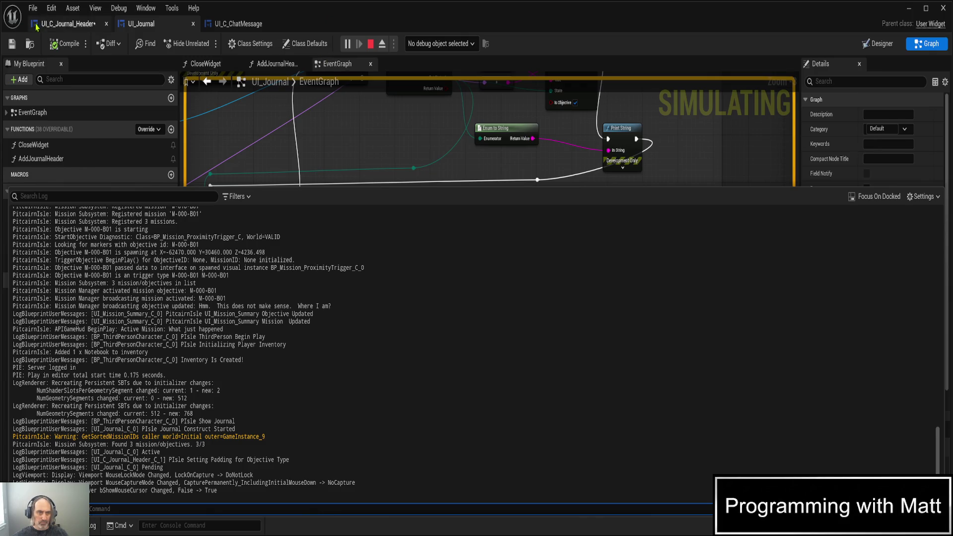
left_click(11, 46)
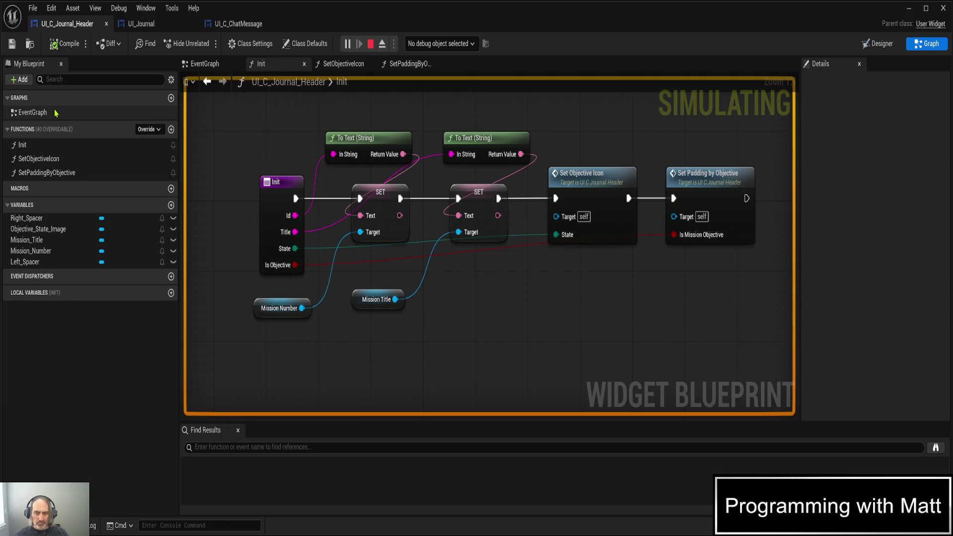
left_click(407, 64)
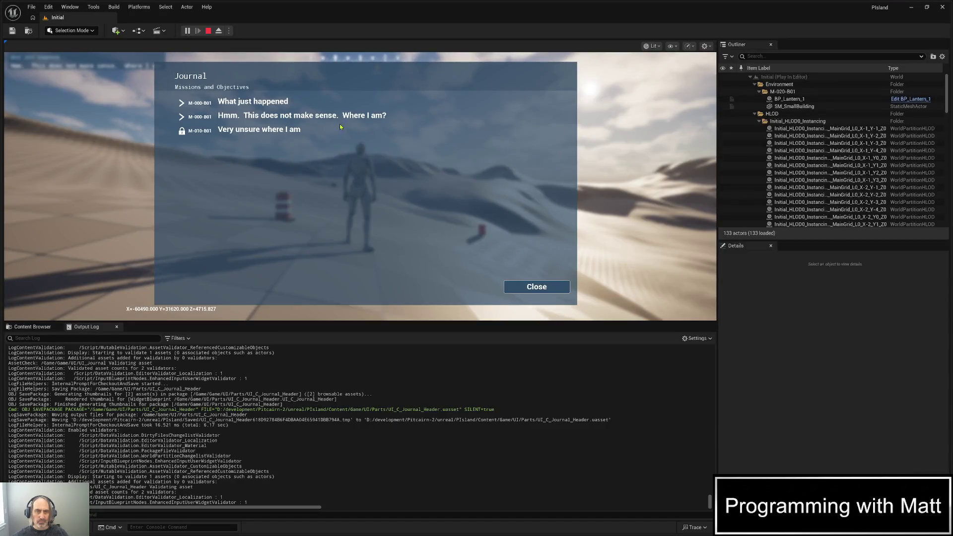
key("Escape")
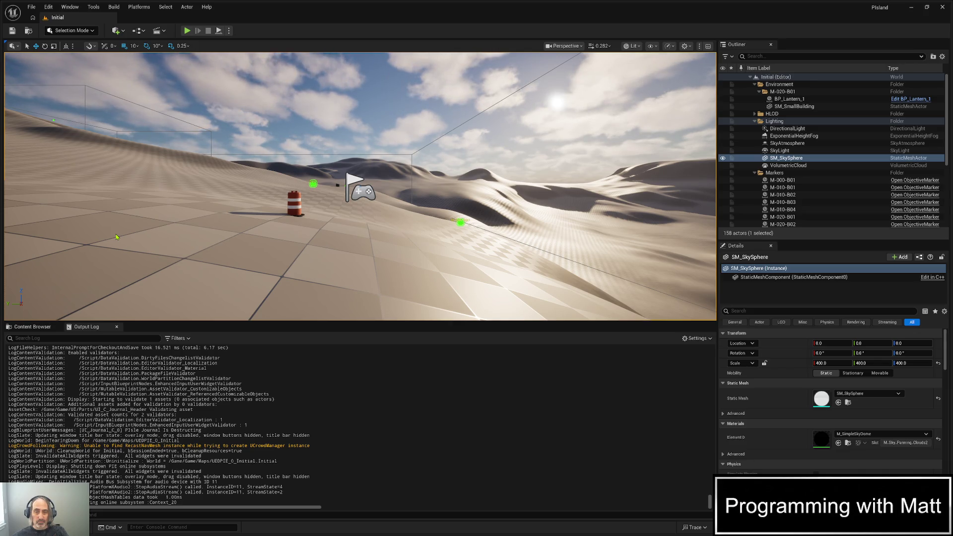
- Show UI_C_Journal_Header's widget layout in the Designer view
key("alt+Tab")
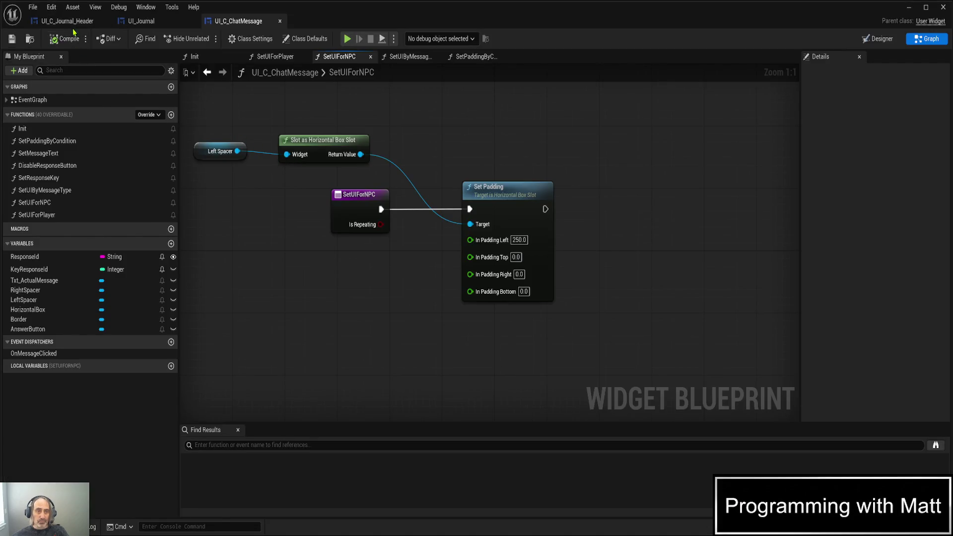
left_click(73, 24)
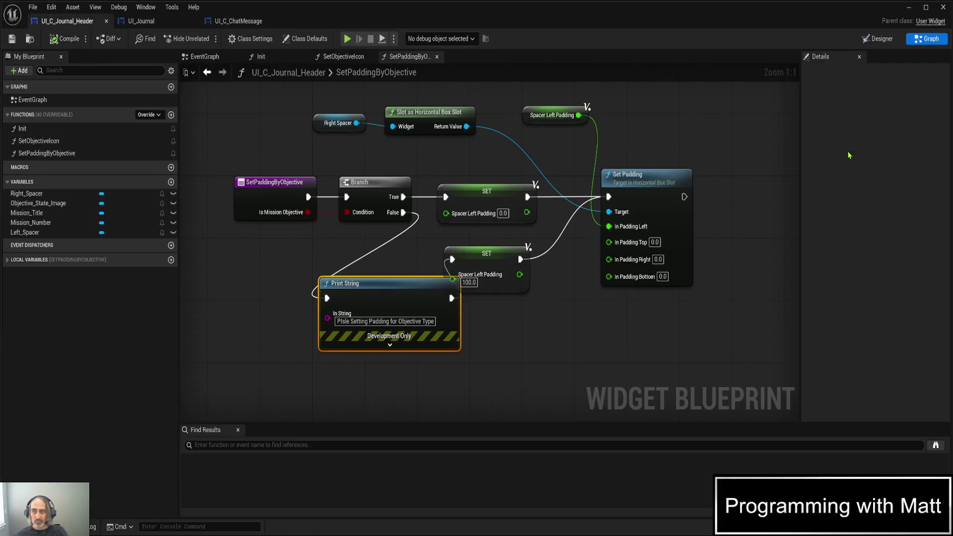
left_click(878, 39)
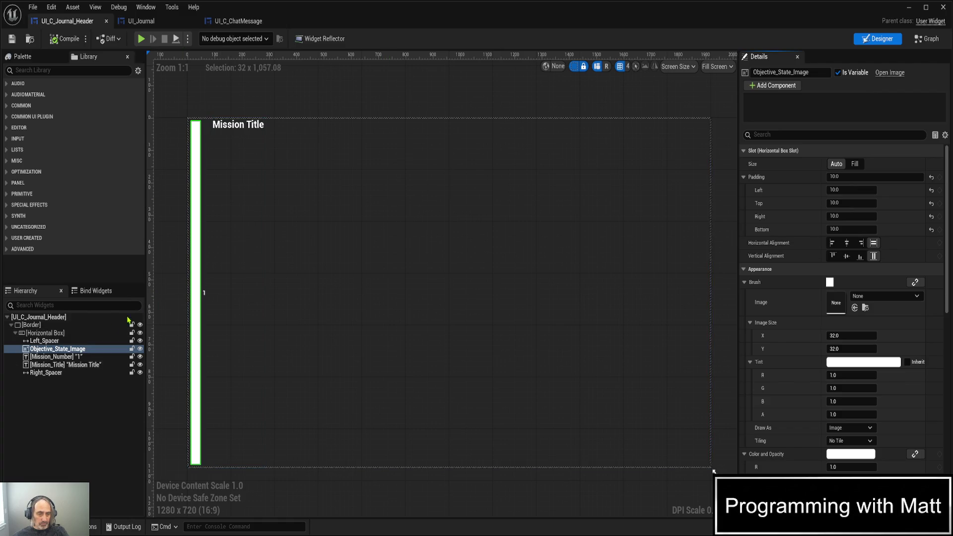
- Set Left_Spacer's left padding to 300 and simulate to preview the spacing
left_click(78, 341)
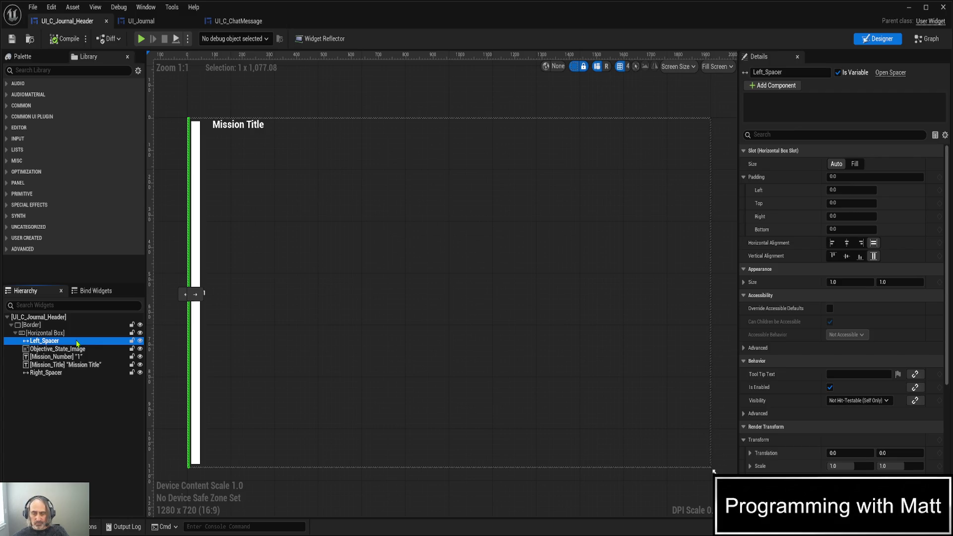
left_click(851, 189)
type("300")
key("Return")
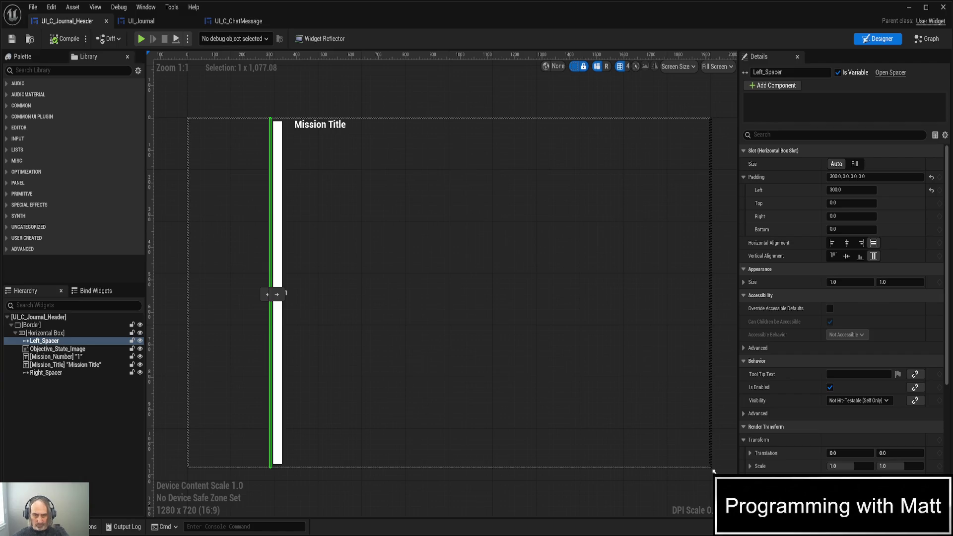
key("alt+s")
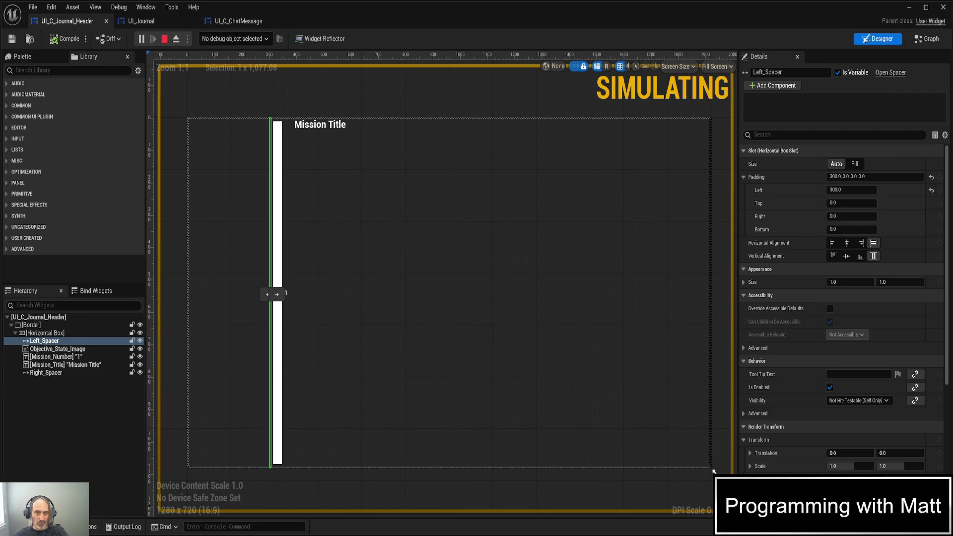
key("Escape")
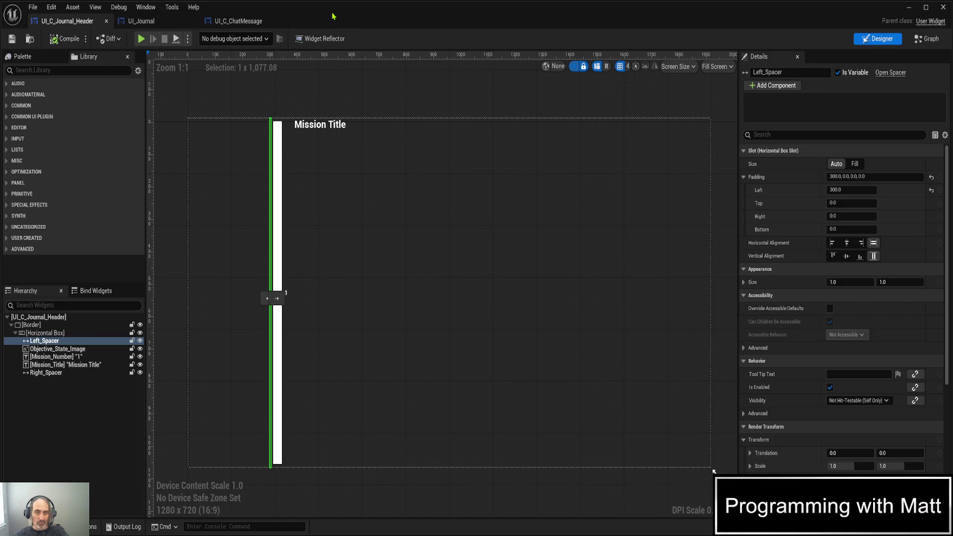
- Reset the left padding to 0, compile, re-simulate, and select the lower SET node's padding
left_click(831, 191)
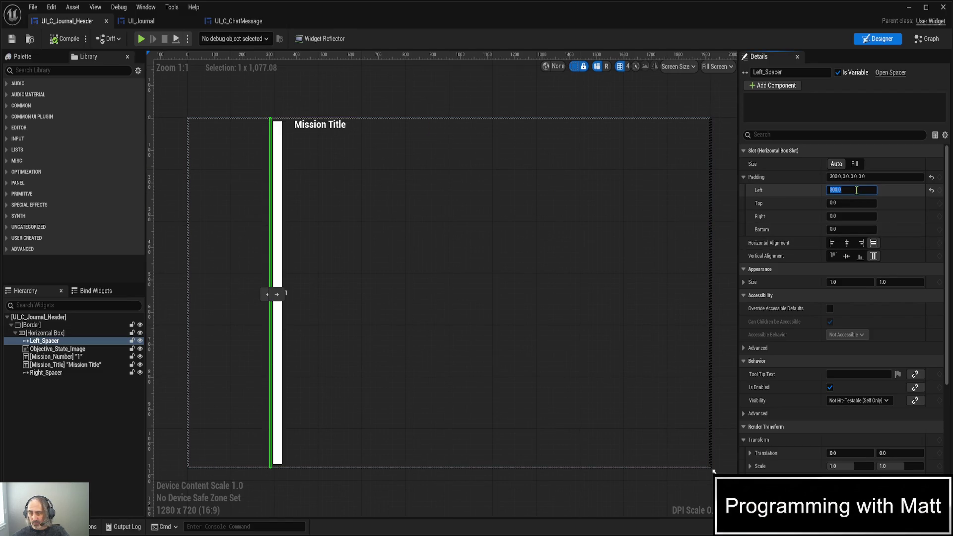
type("0")
key("Return")
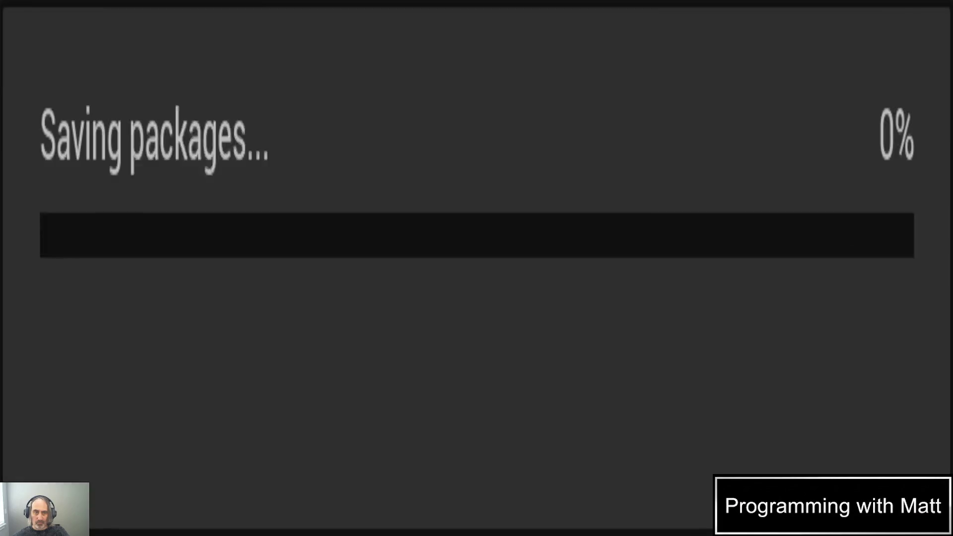
left_click(64, 38)
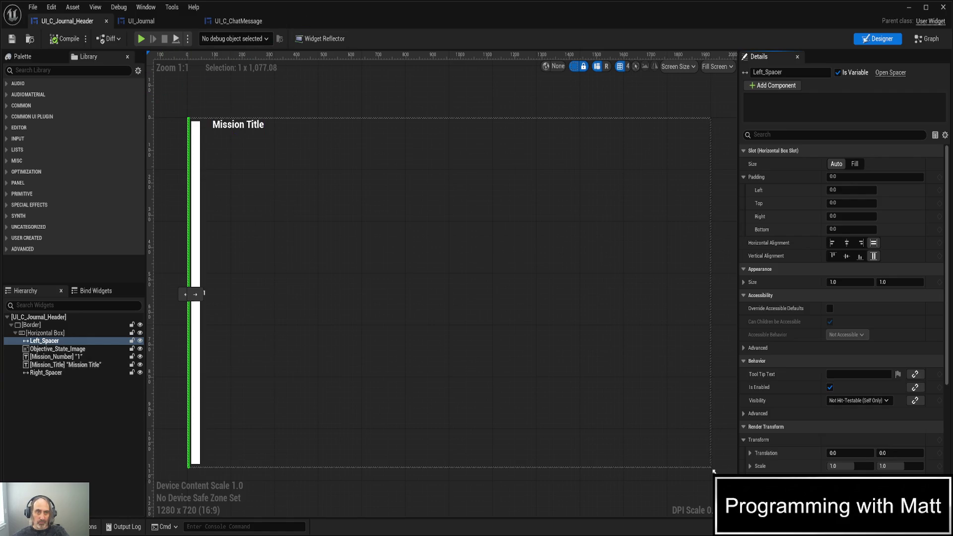
key("alt+s")
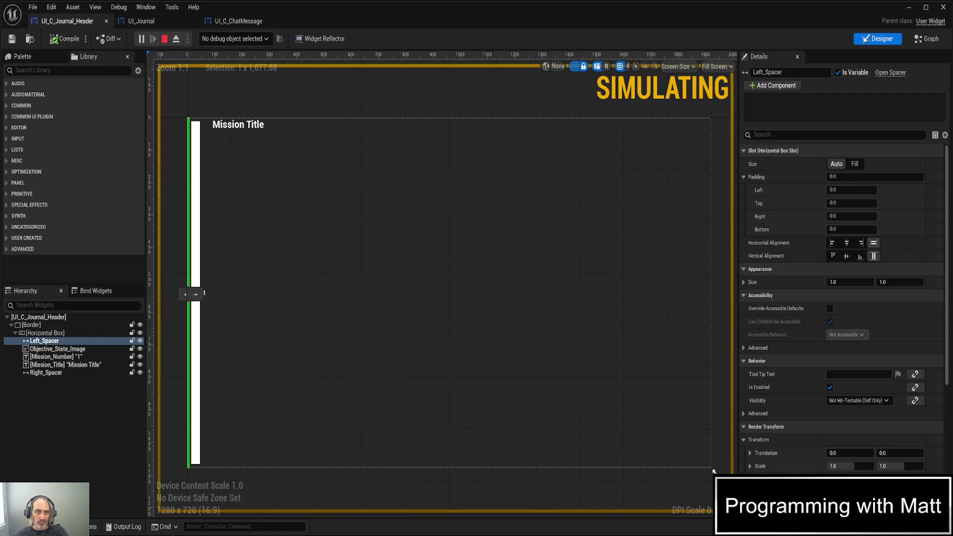
key("Escape")
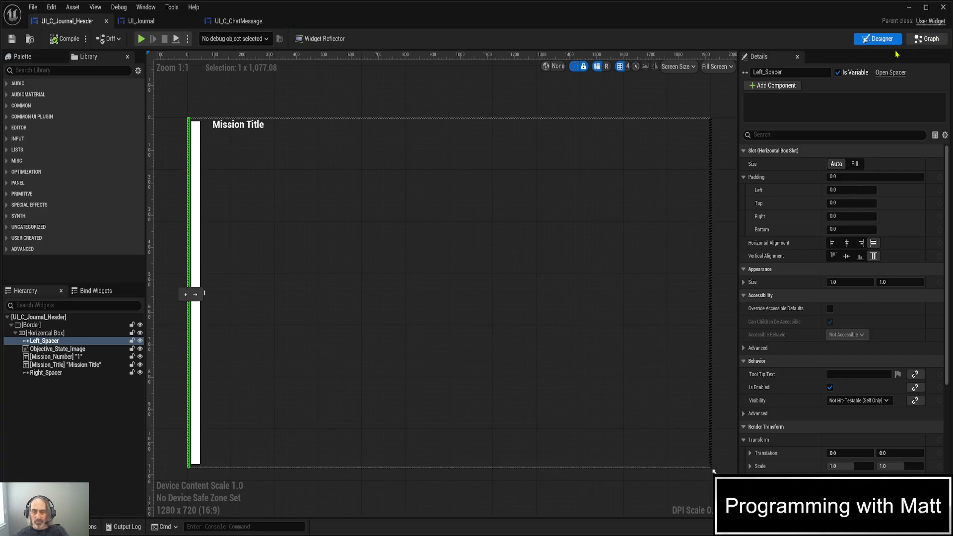
left_click(927, 39)
left_click(469, 282)
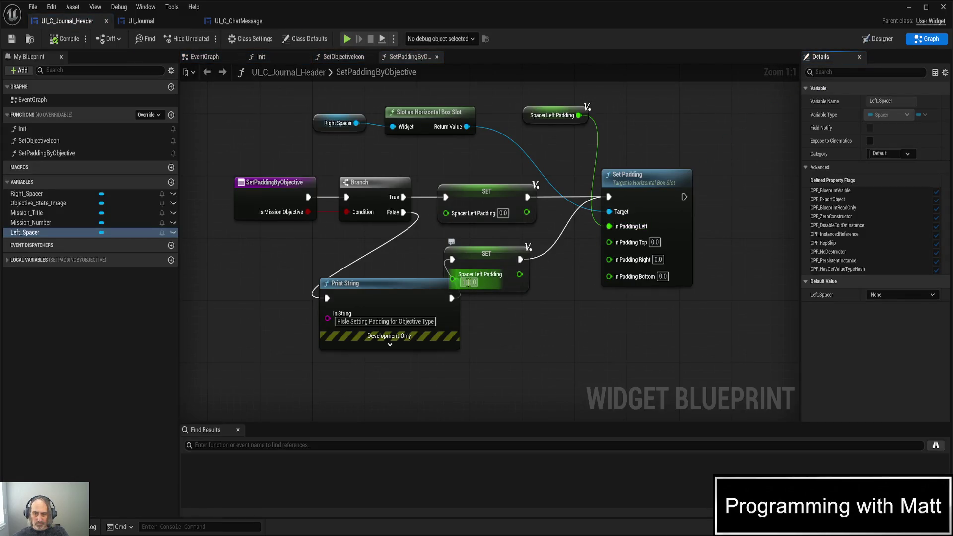
- Change the lower SET's Spacer Left Padding to 500, save, compile, play, and open UI_C_ChatMessage
type("500")
key("Return")
key("ctrl+s")
left_click(64, 38)
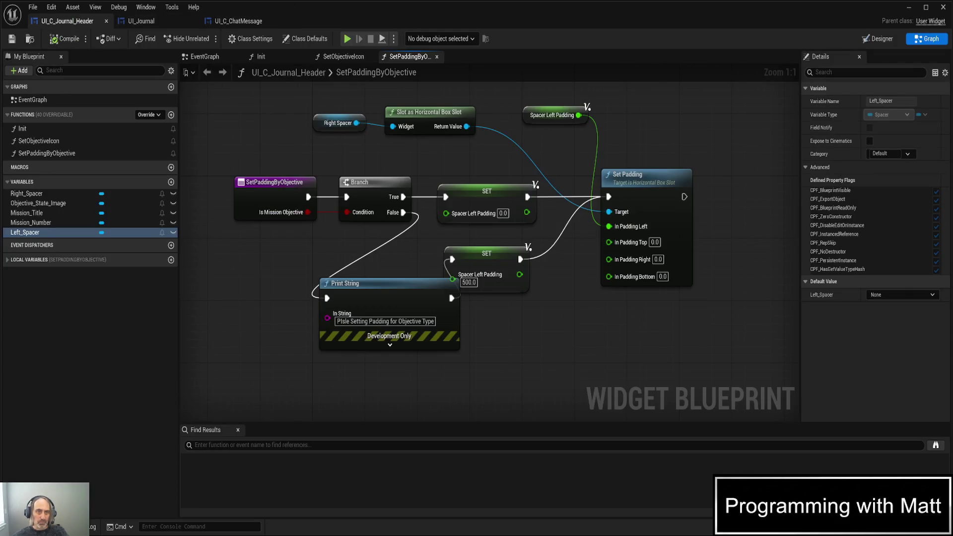
key("alt+p")
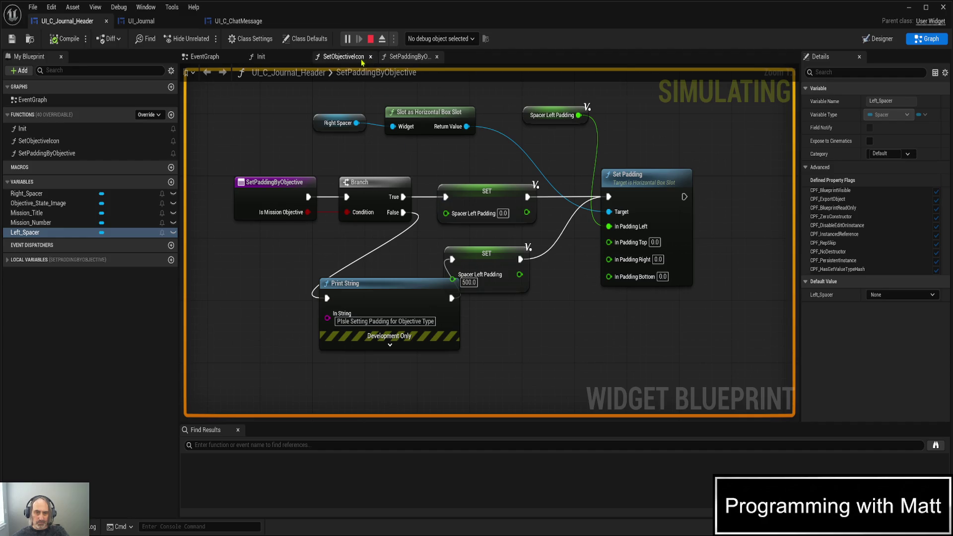
left_click(245, 21)
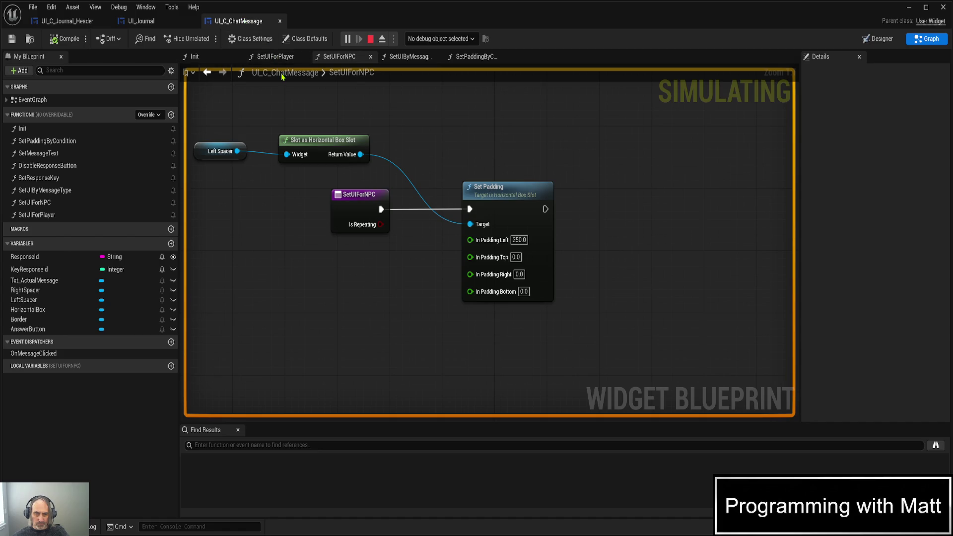
- Inspect UI_C_ChatMessage's SetPaddingByCondition graph, then select Print String in UI_C_Journal_Header's SetPaddingByObjective
left_click(460, 61)
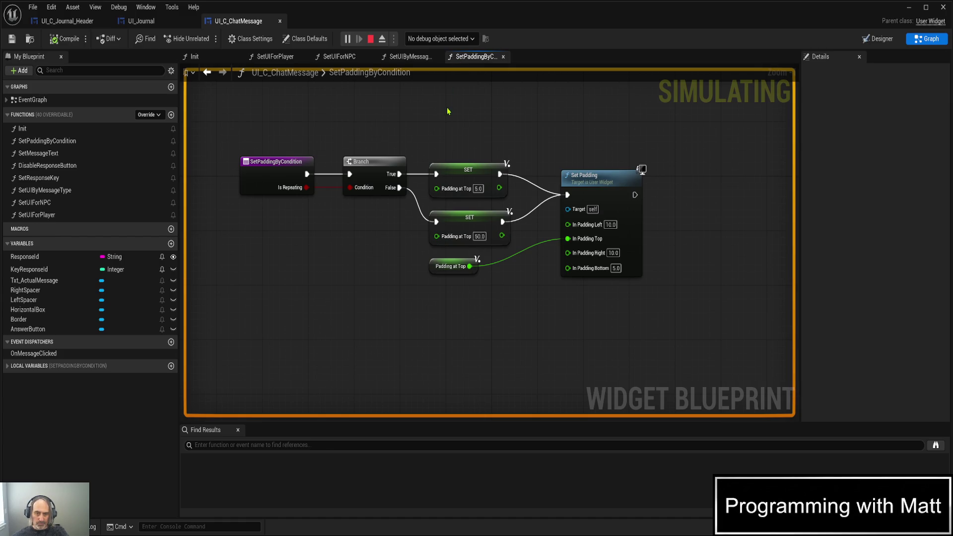
left_click(76, 21)
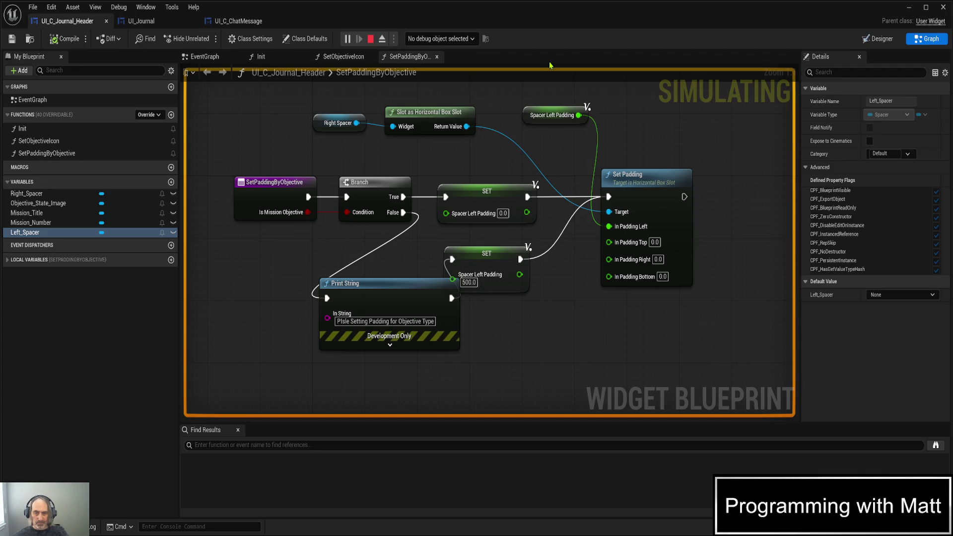
left_click(427, 292)
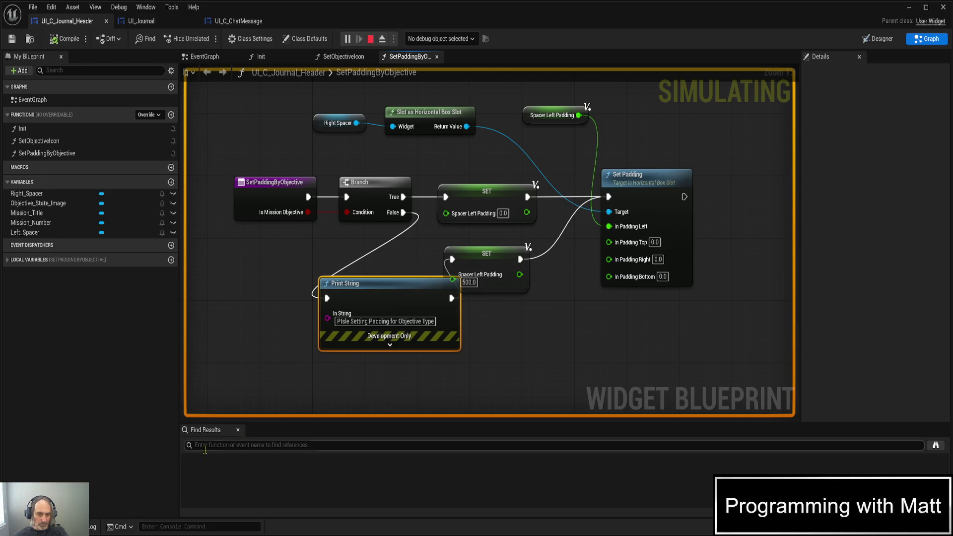
- Read the objective padding message in the Output Log and stop the game
left_click(93, 528)
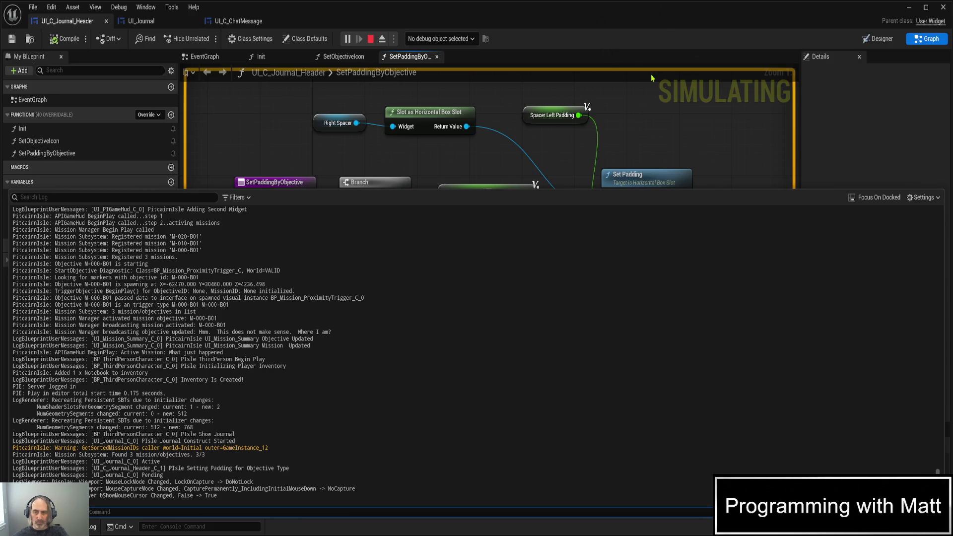
key("Escape")
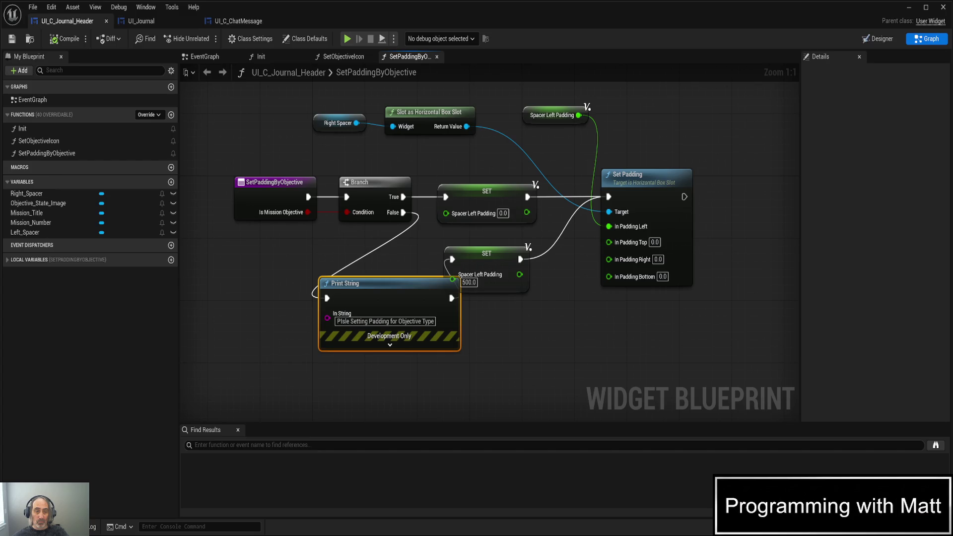
- Replace the Right Spacer getter with a Left Spacer getter wired into the slot cast's Widget pin
left_click(50, 348)
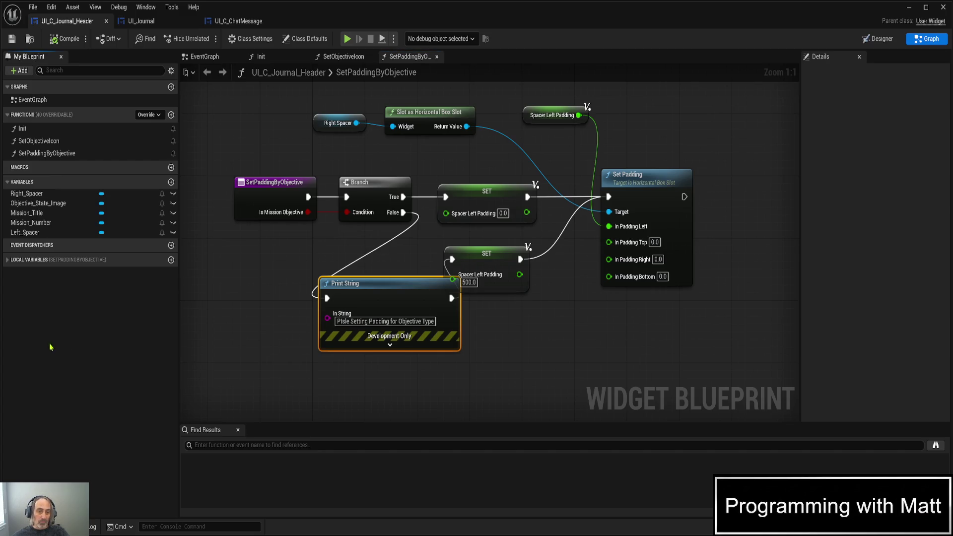
left_click(326, 129)
left_click(30, 237)
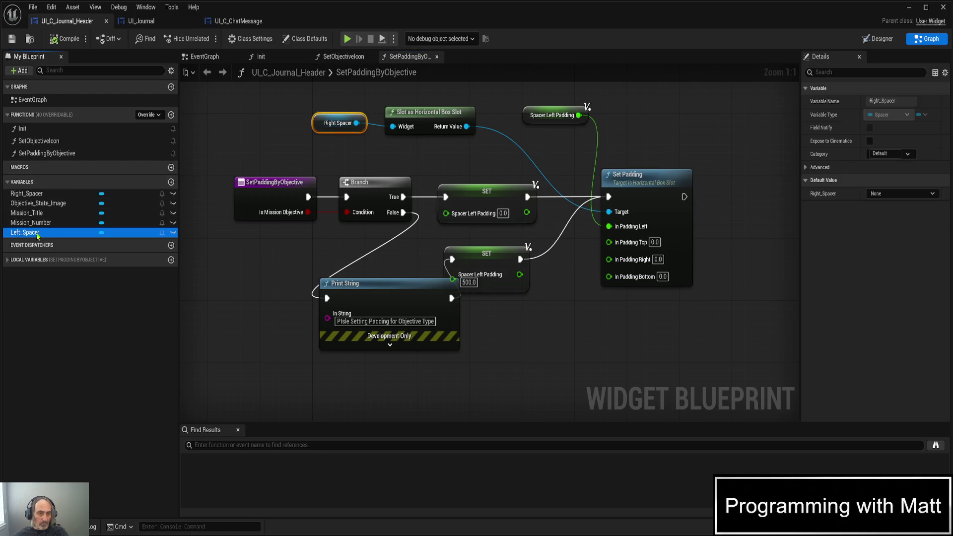
left_click(276, 156)
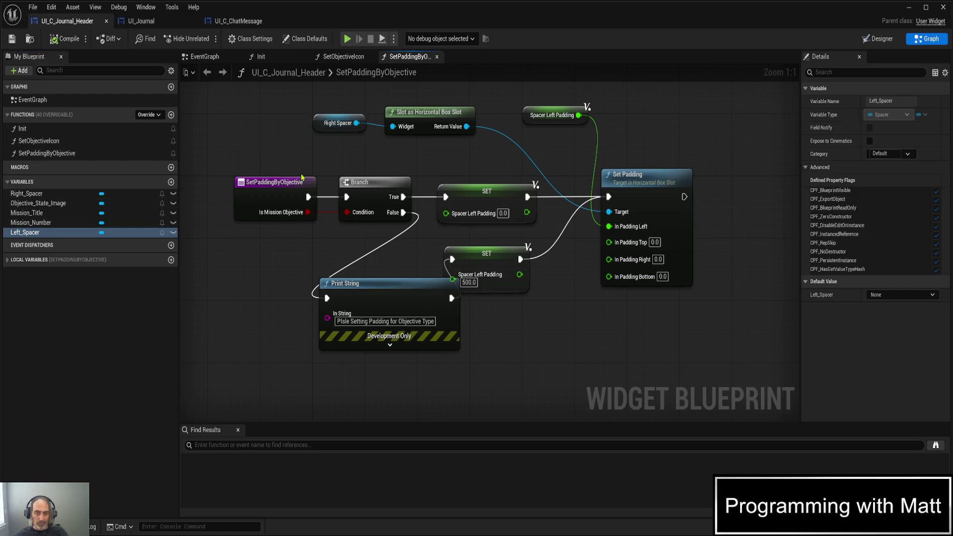
left_click_drag(301, 177, 276, 154)
left_click(320, 122)
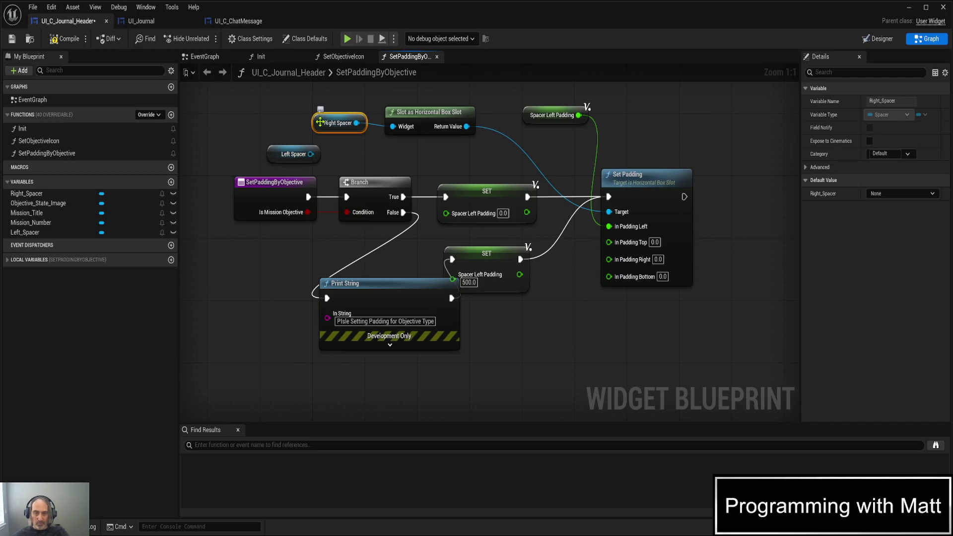
key("Delete")
left_click_drag(310, 154, 393, 128)
mouse_move(276, 152)
left_mouse_down()
mouse_move(287, 122)
mouse_move(300, 127)
left_mouse_up()
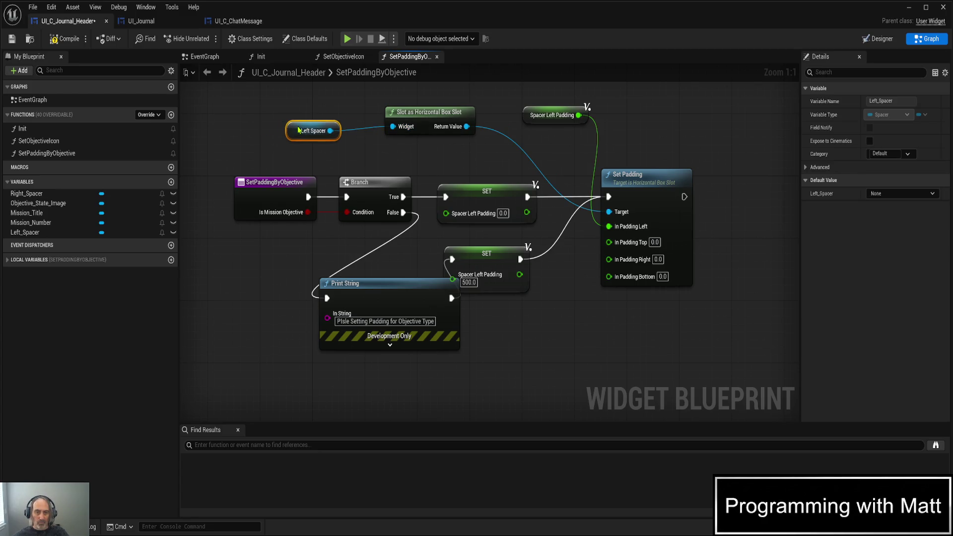
- Save UI_C_Journal_Header, straighten the Left Spacer wire, and run the game
key("ctrl+s")
mouse_move(271, 94)
left_mouse_down()
mouse_move(447, 135)
mouse_move(455, 149)
left_mouse_up()
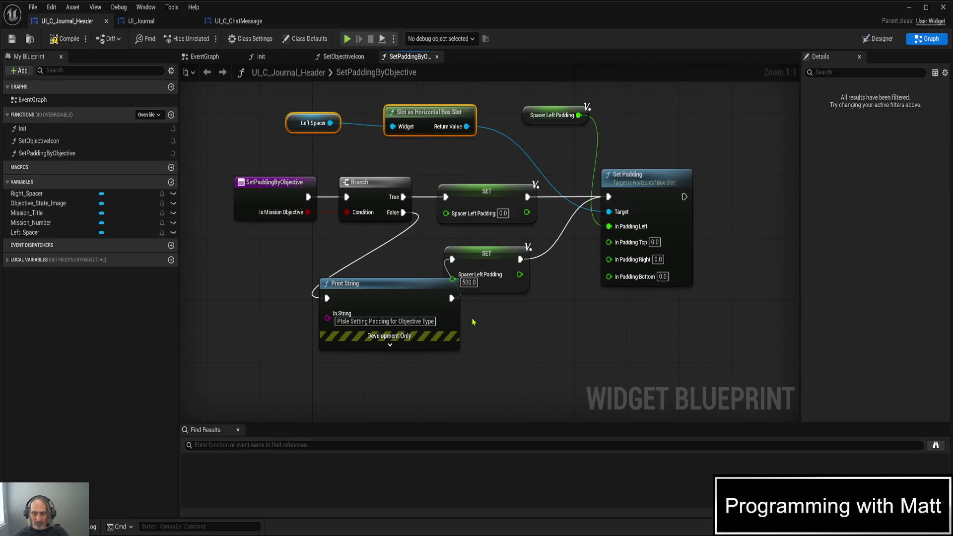
key("q")
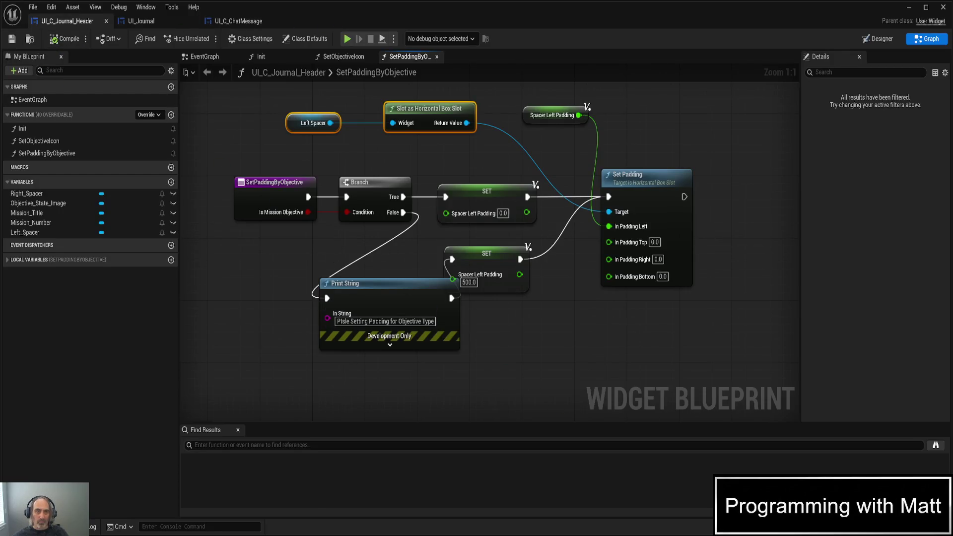
key("alt+p")
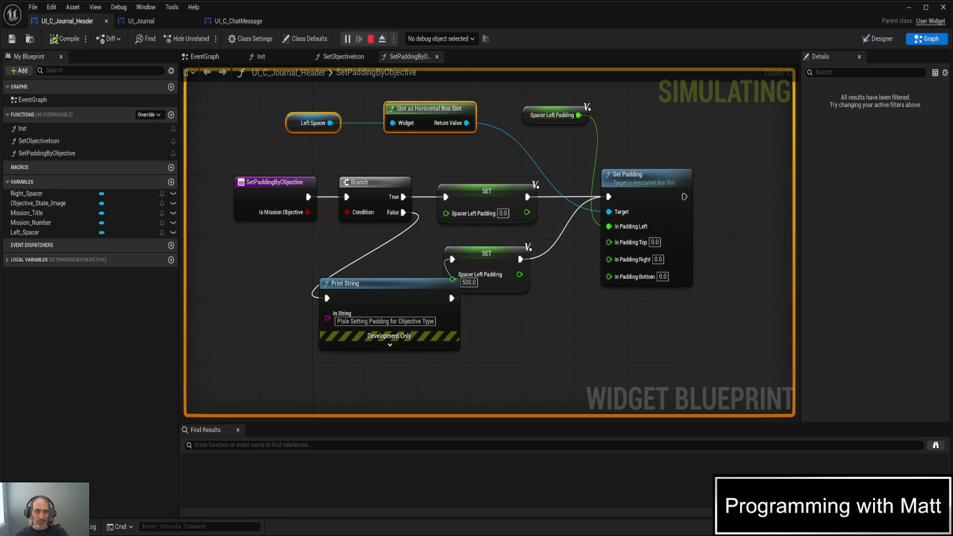
- Delete the Print String node and wire Branch False directly to the lower SET node
key("Escape")
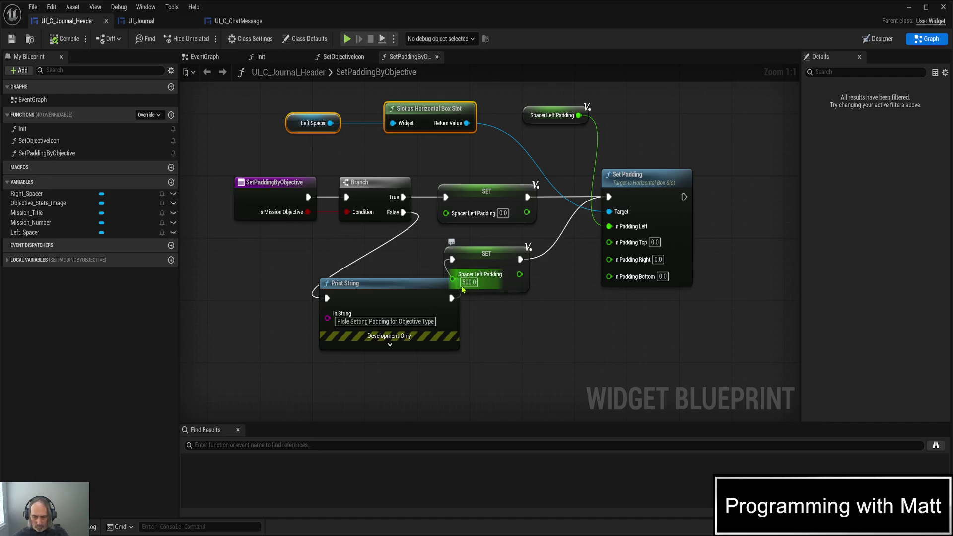
left_click(409, 292)
key("Delete")
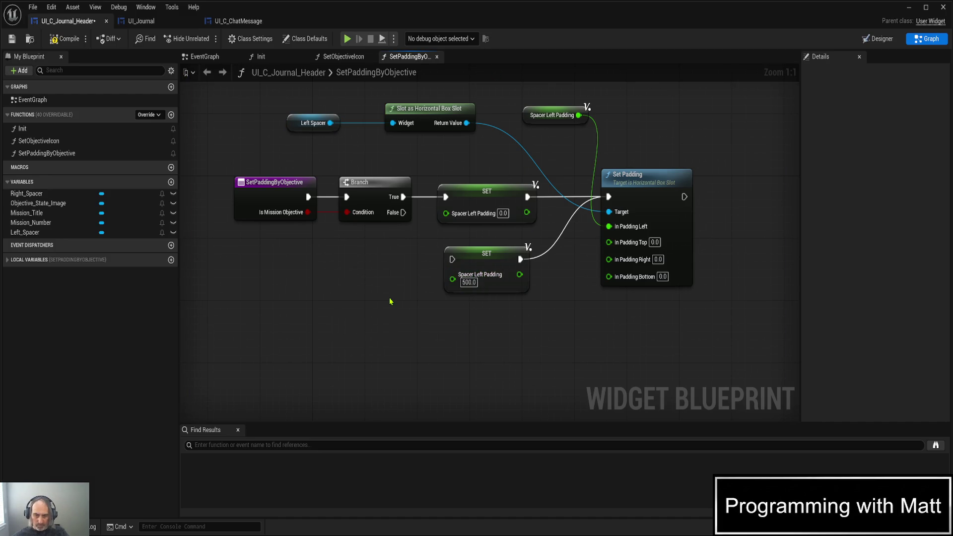
mouse_move(403, 213)
left_mouse_down()
mouse_move(438, 260)
mouse_move(451, 259)
left_mouse_up()
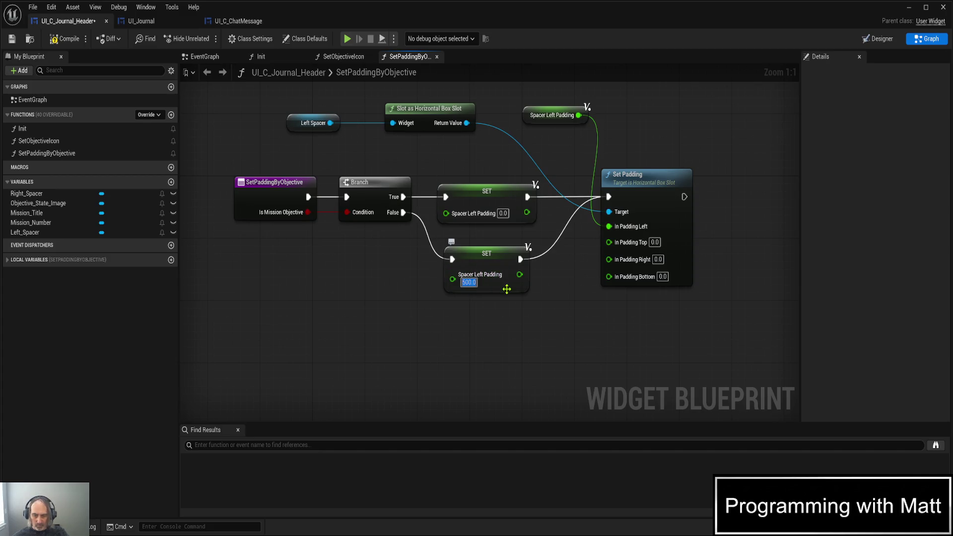
- Save and compile the journal header, then relaunch the game in Play In Editor
key("ctrl+s")
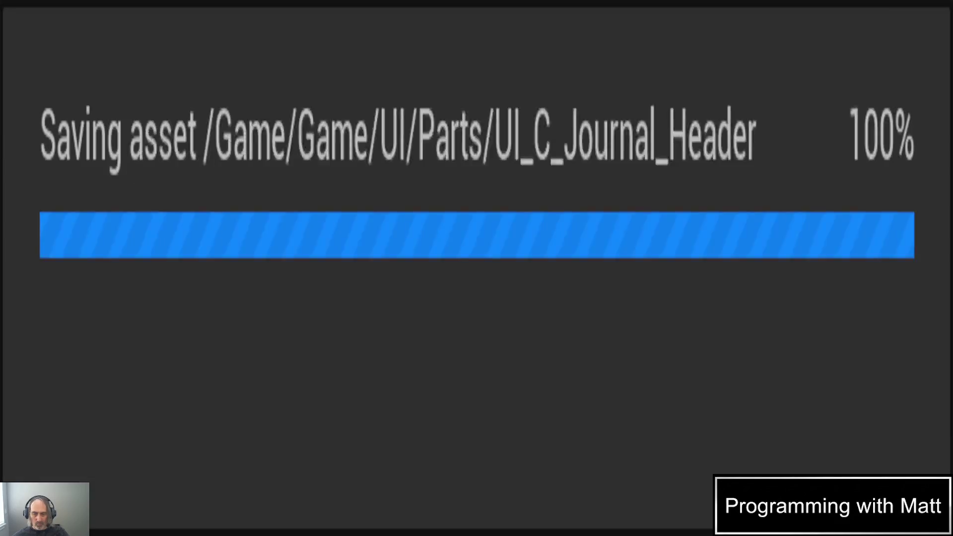
left_click(63, 43)
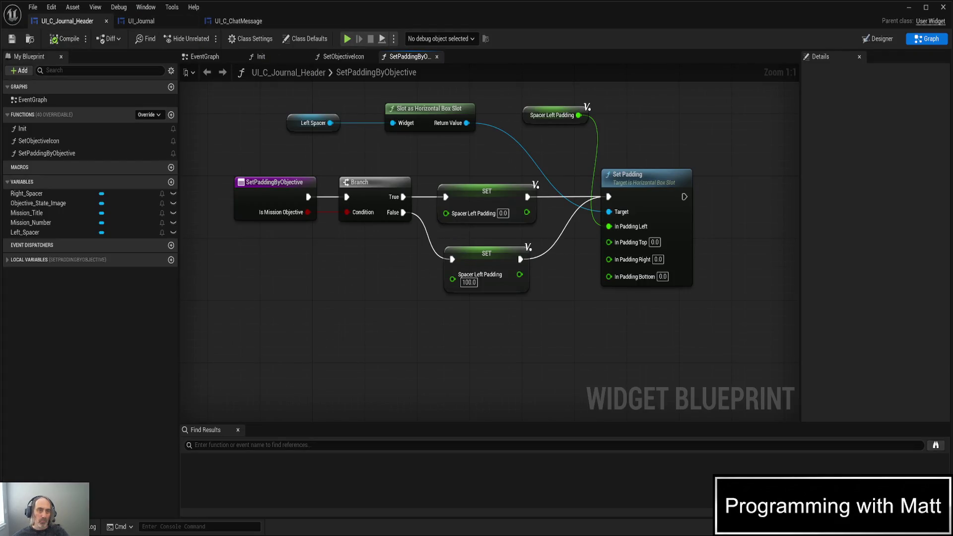
key("alt+p")
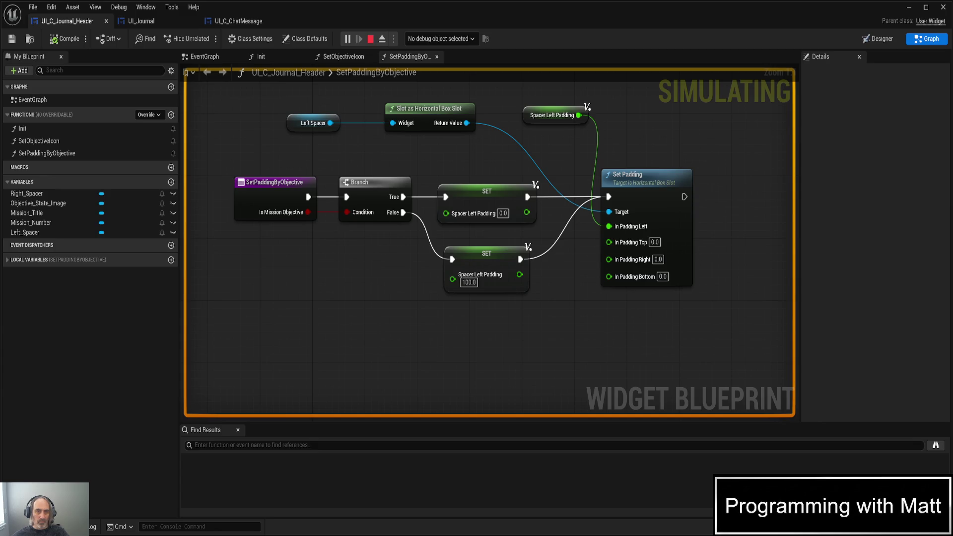
key("Escape")
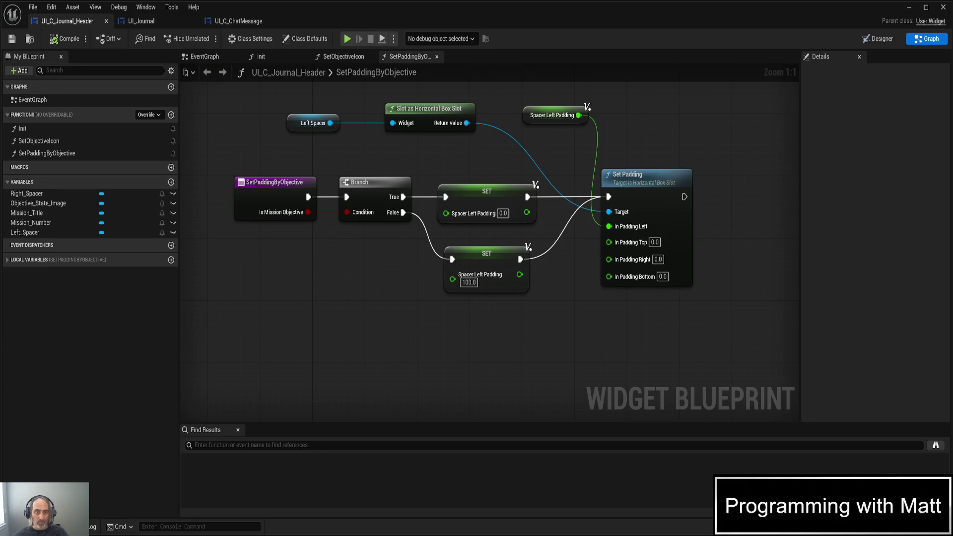
key("alt+p")
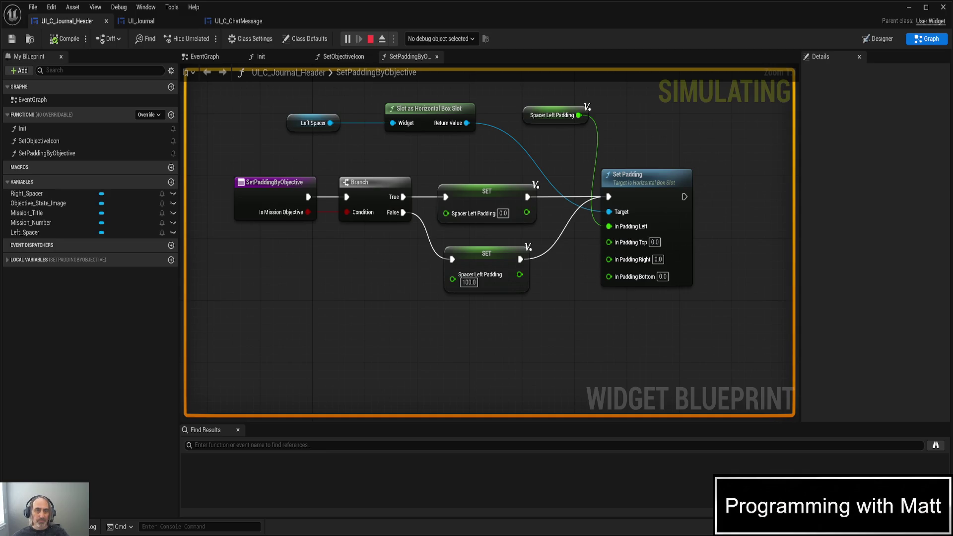
left_click(944, 8)
- Run the character along the desert path, then check and close the journal's objective list
left_click(538, 287)
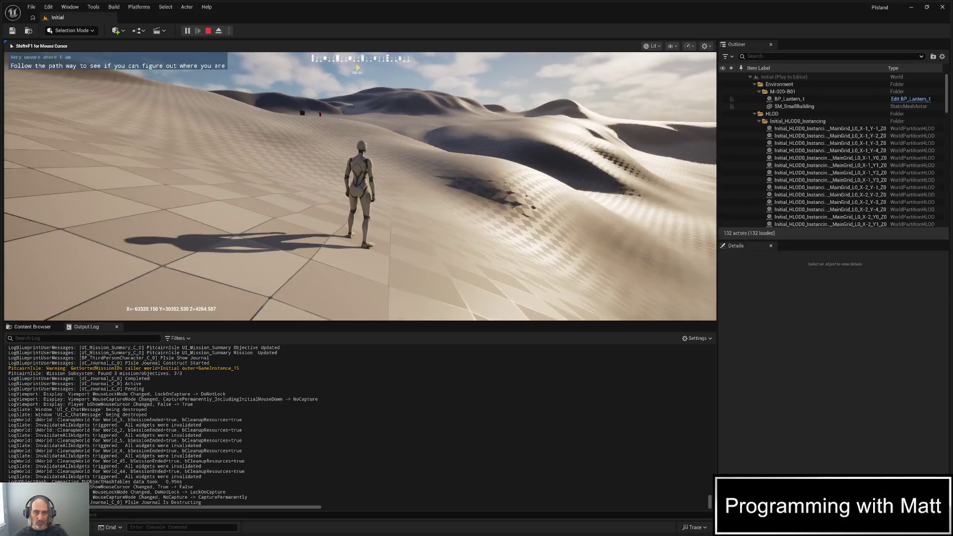
key("w")
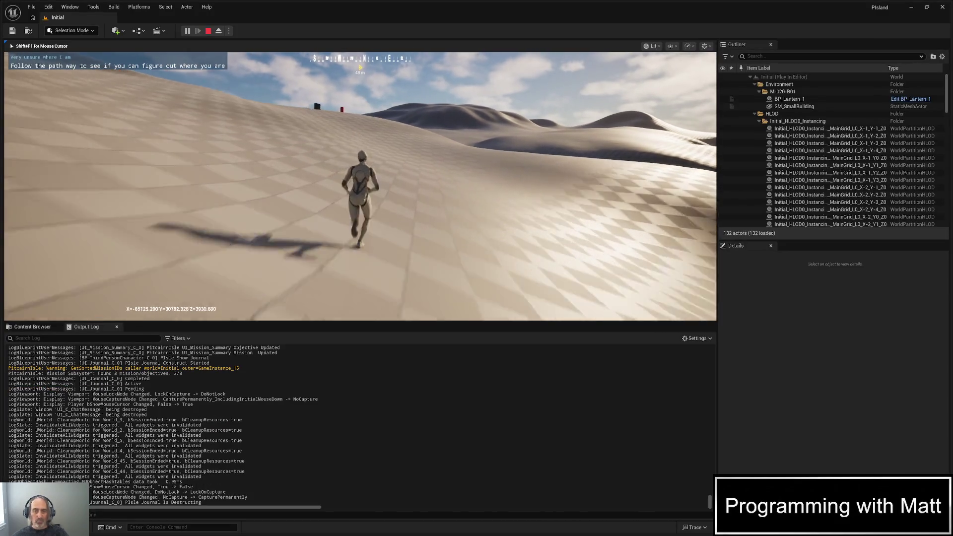
key("w")
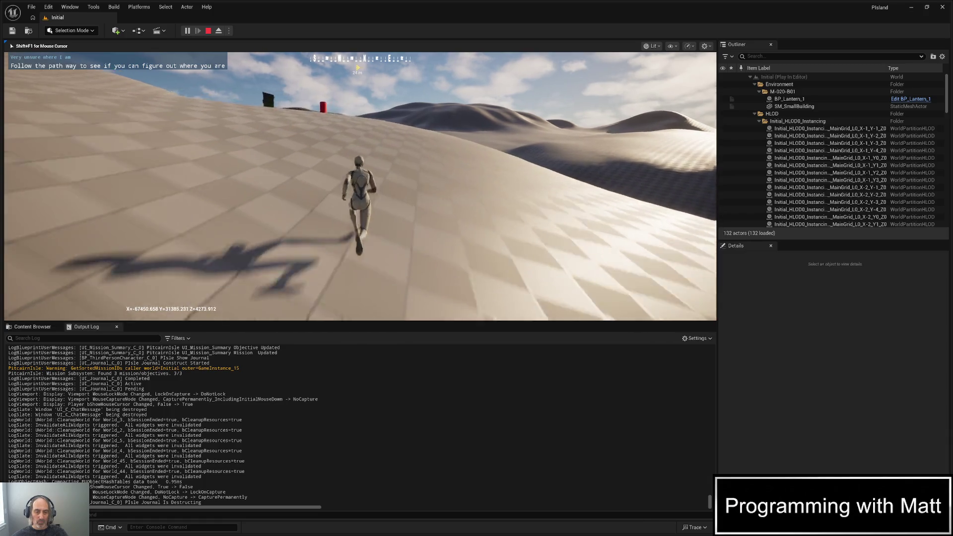
key("w")
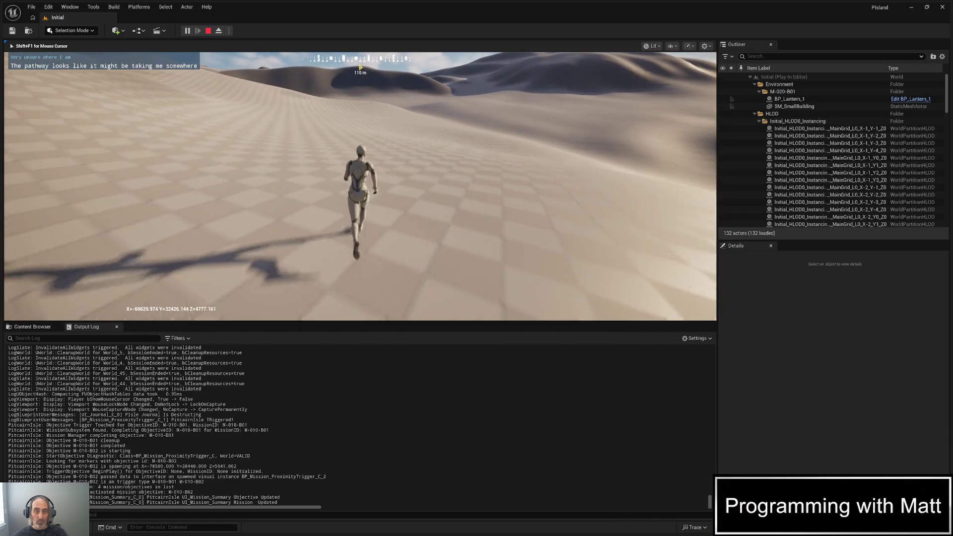
key("w")
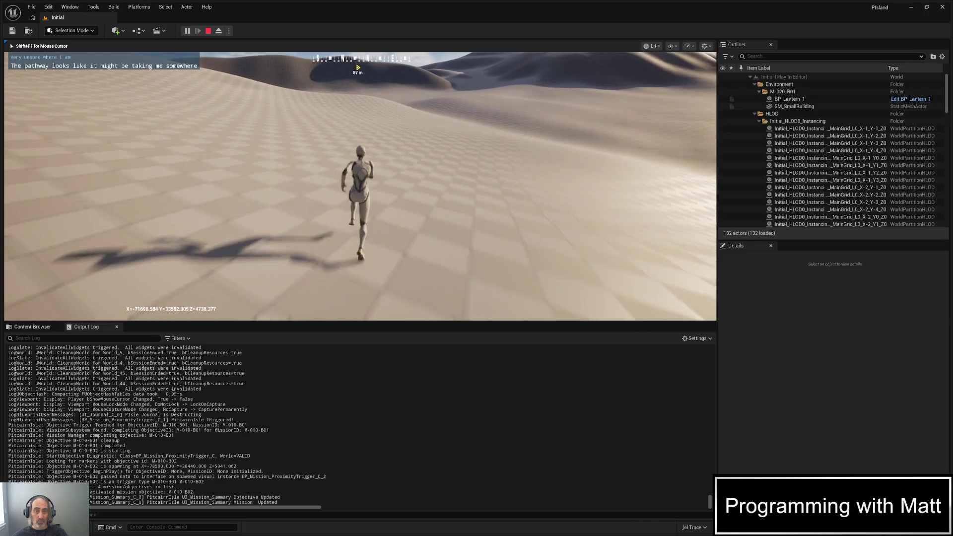
key("w")
key("w")
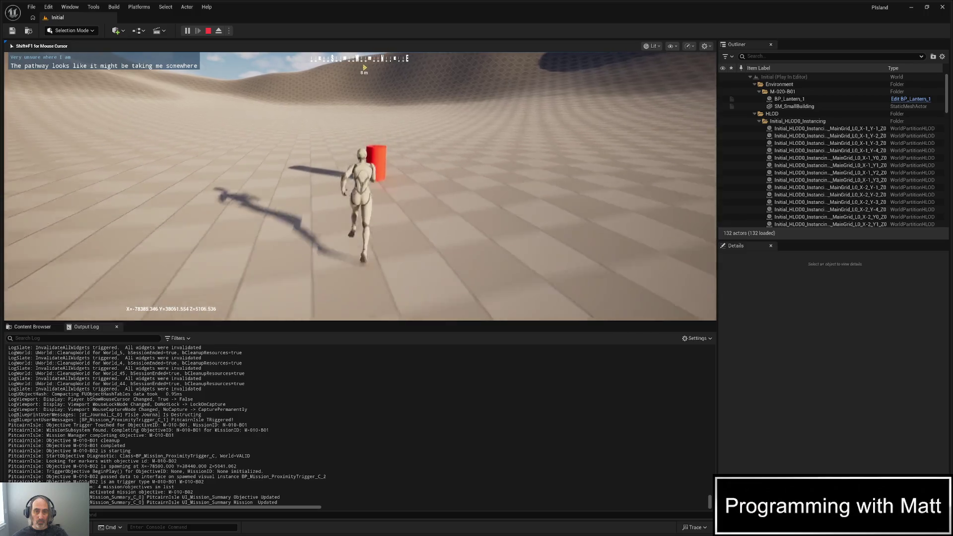
key("j")
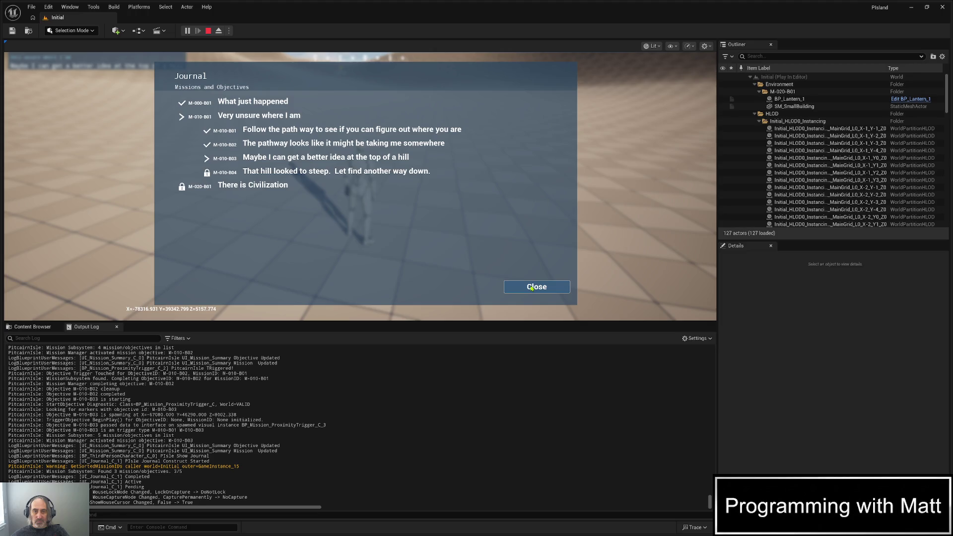
left_click(532, 287)
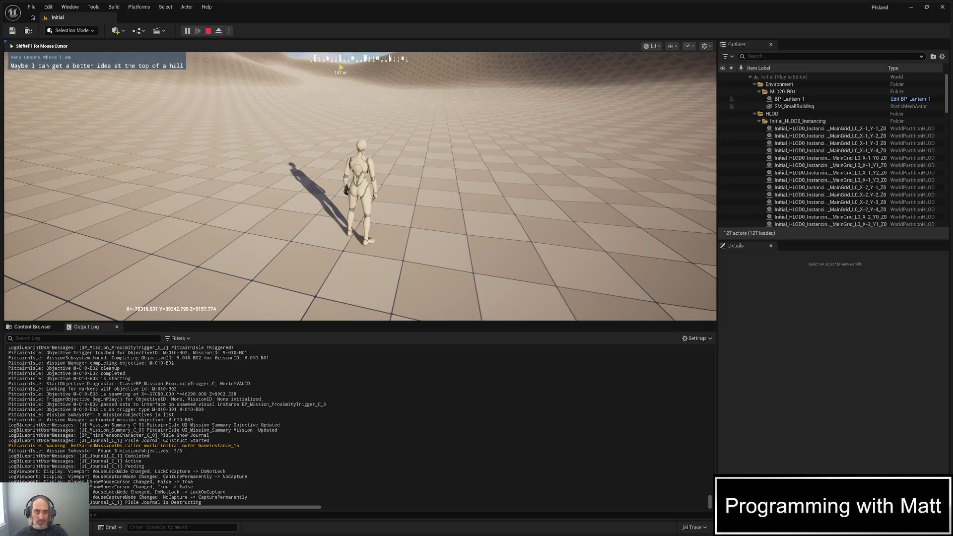
- Inspect Txt_ActualMessage's font settings (DroidSansMono, size 32) by searching its Details for 'fon'
key("Escape")
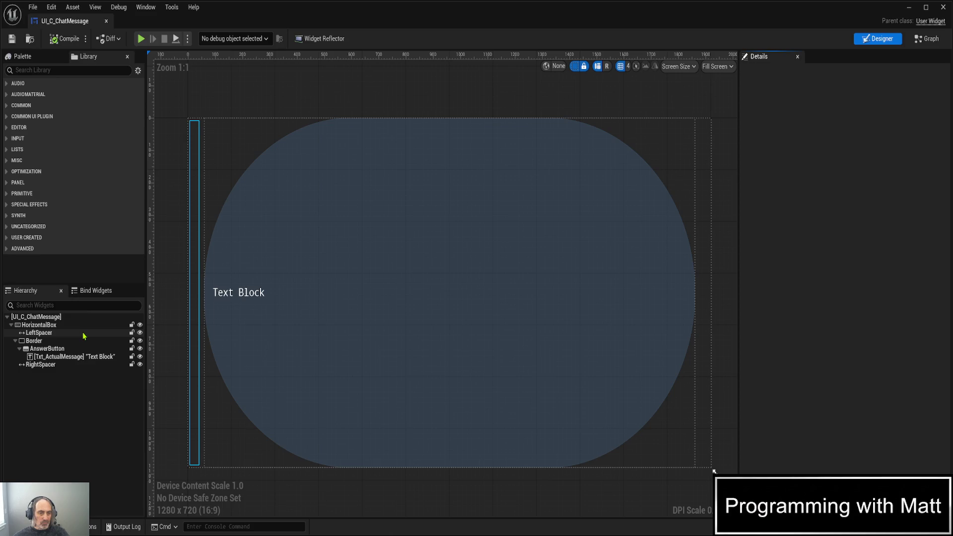
left_click(78, 359)
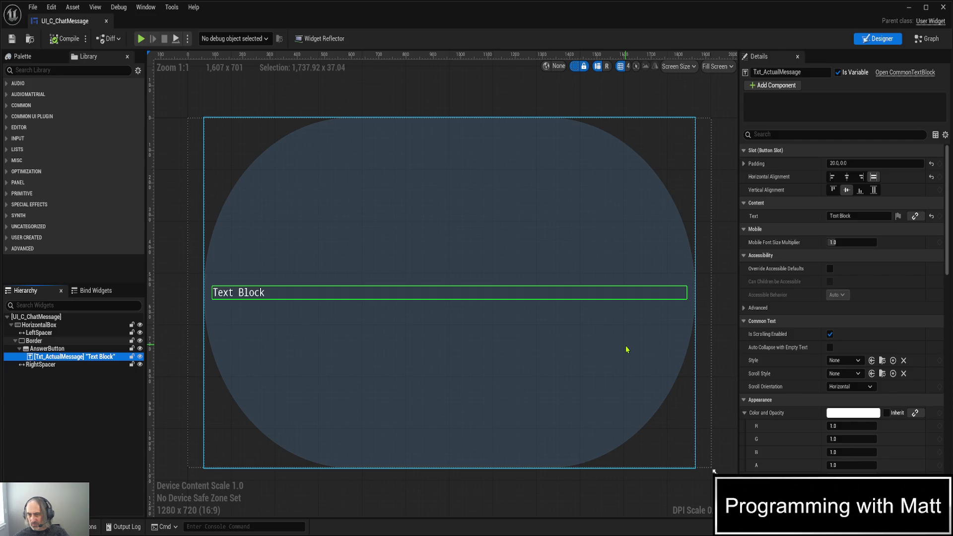
left_click(782, 135)
type("fon")
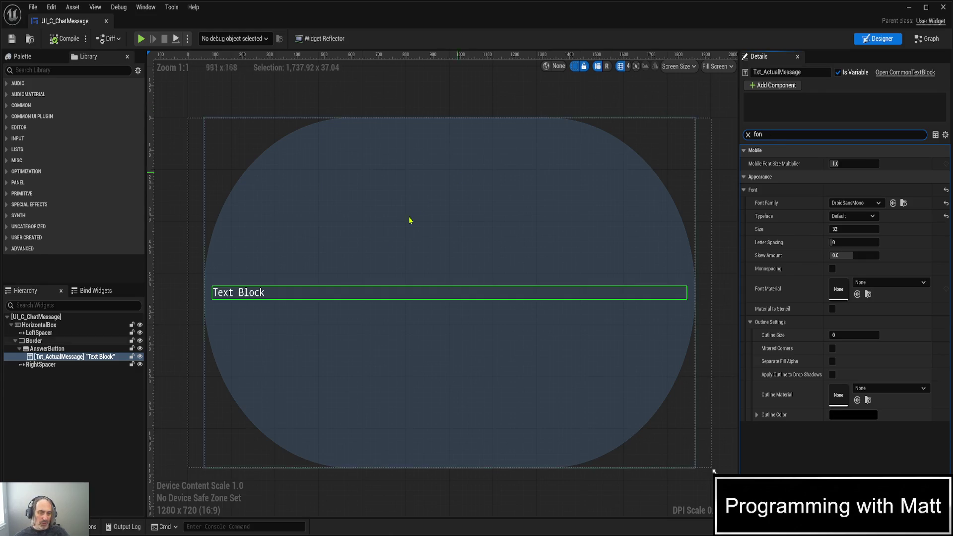
left_click(30, 527)
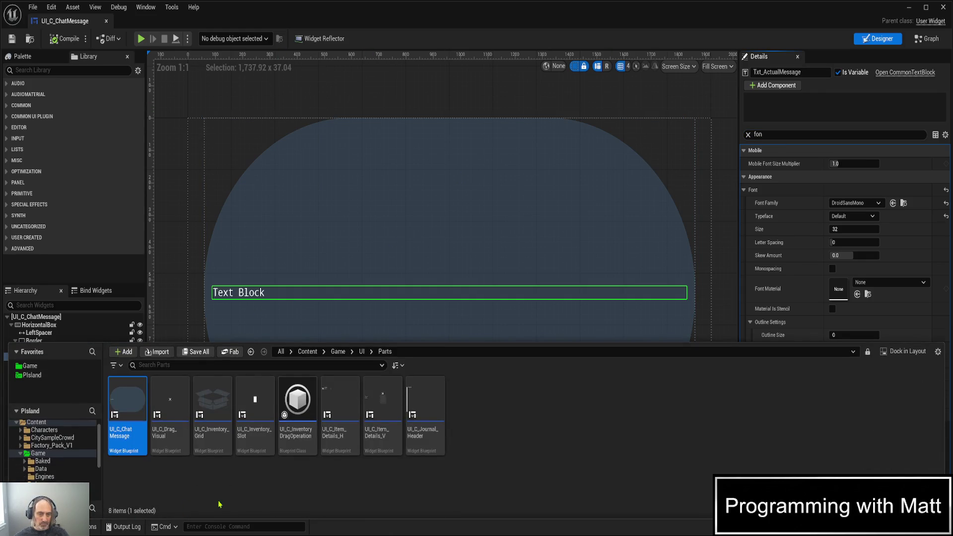
- Open UI_C_Journal_Header and paste the DroidSansMono font into Mission_Number's Font setting
left_click(431, 438)
double_click(431, 439)
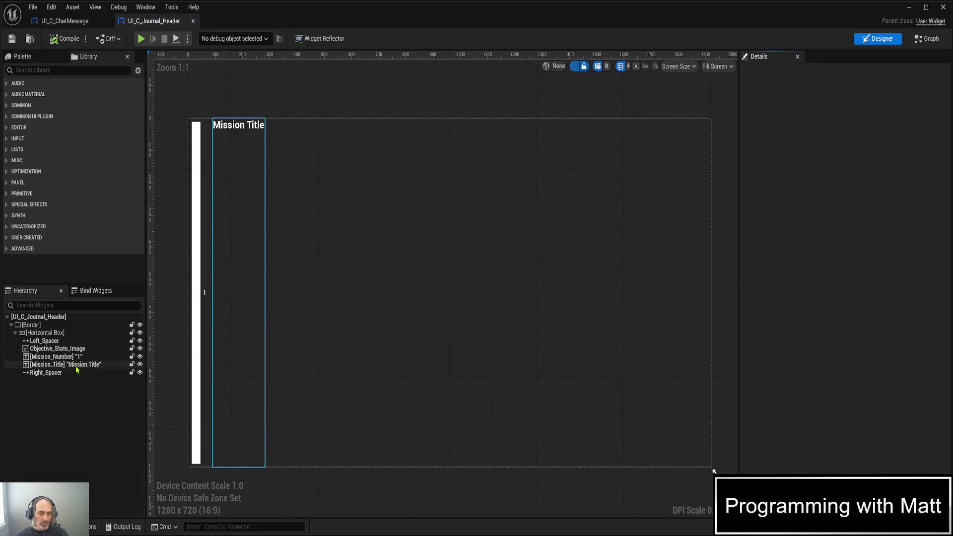
left_click(60, 356)
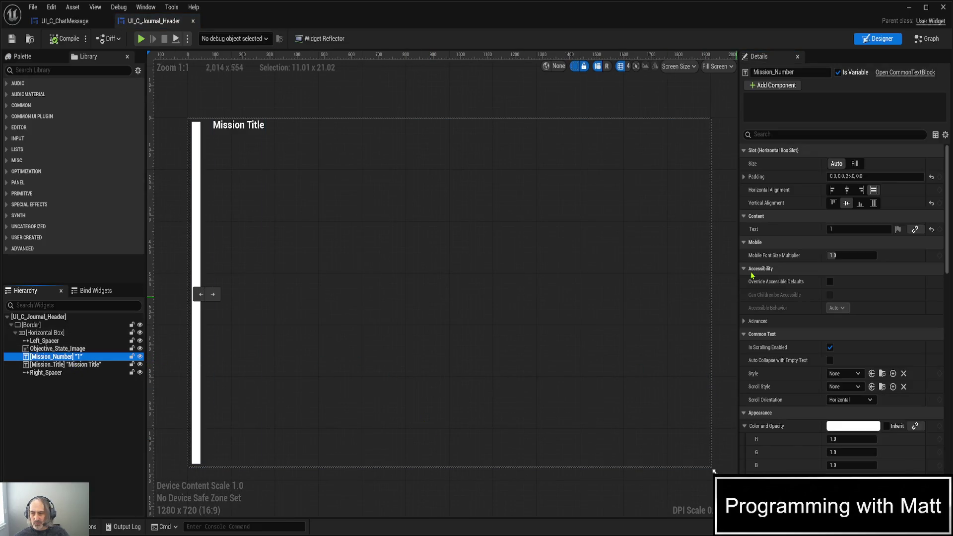
left_click(799, 132)
type("font")
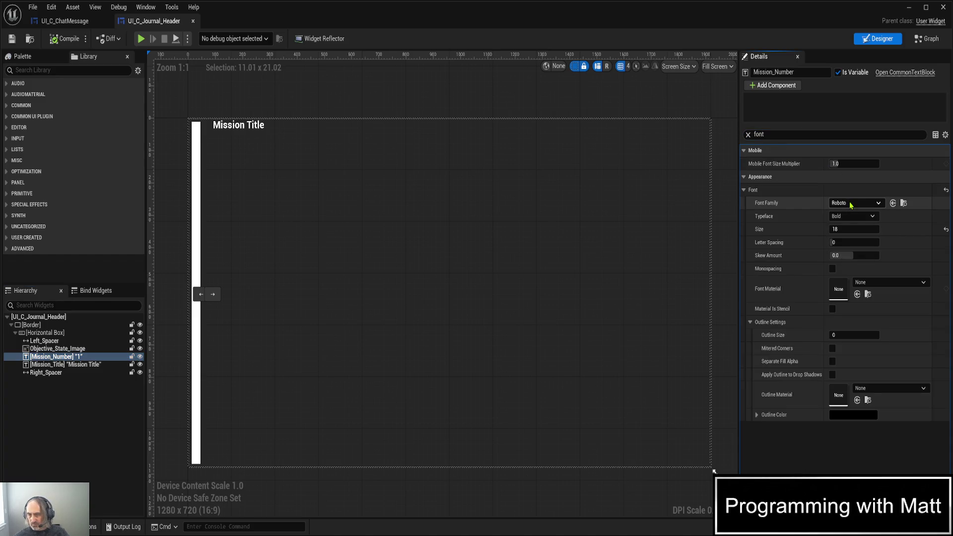
key("ctrl+v")
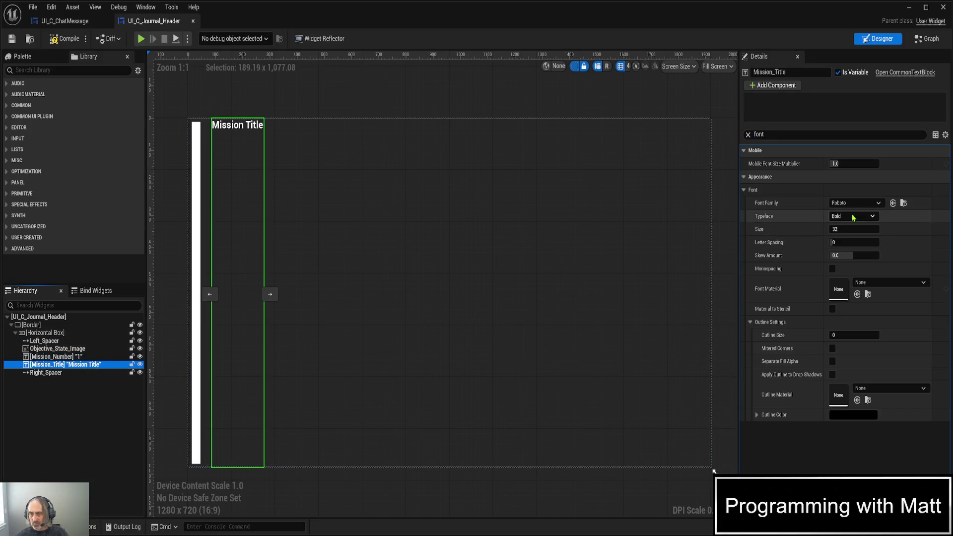
- Give Mission_Title the DroidSansMono font and return to the Init graph
left_click(853, 210)
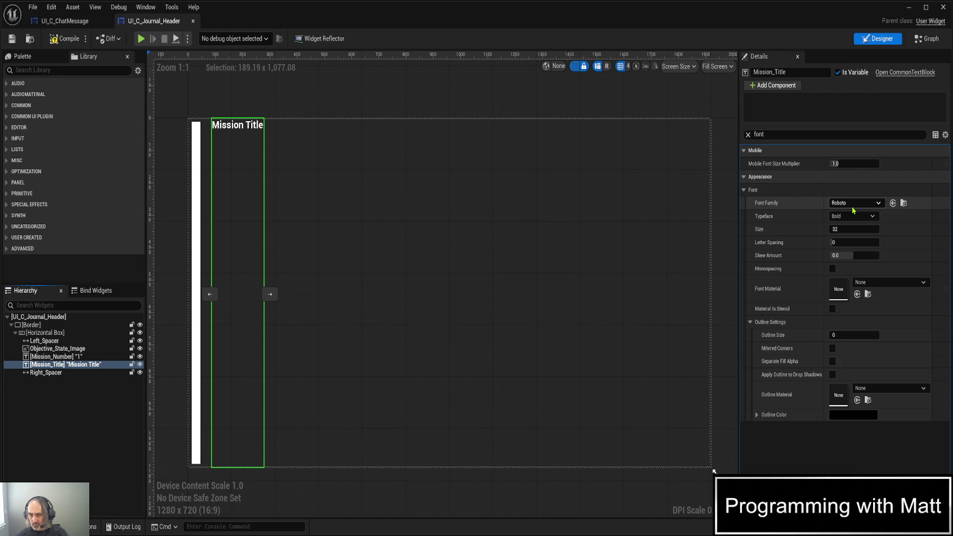
key("ctrl+z")
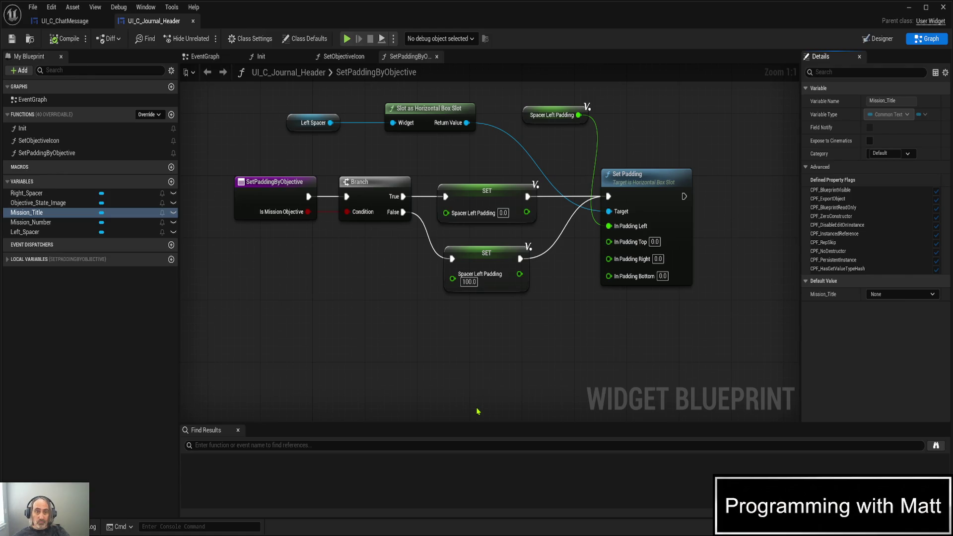
left_click(260, 57)
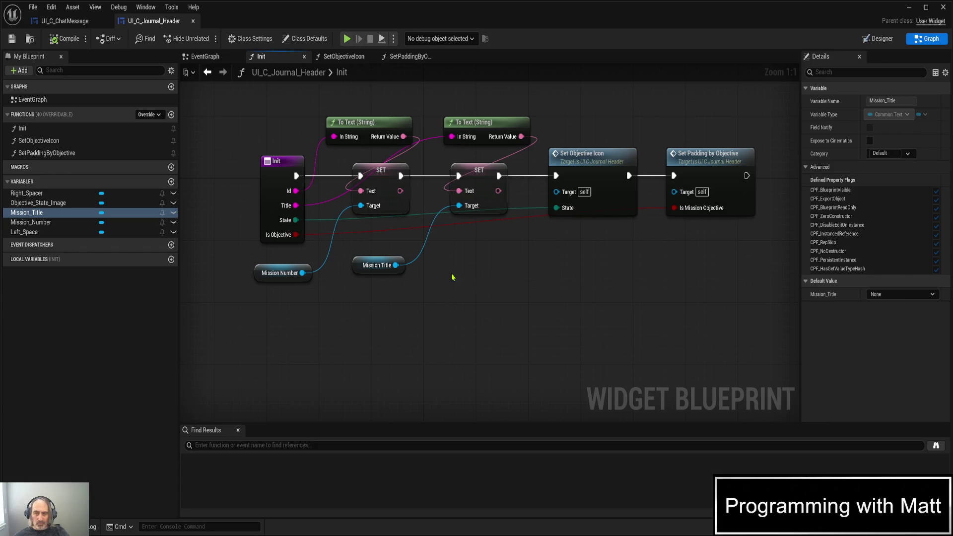
- Add a Set Font node targeting Mission Title and split its In Font Info pin
left_click_drag(396, 265, 495, 279)
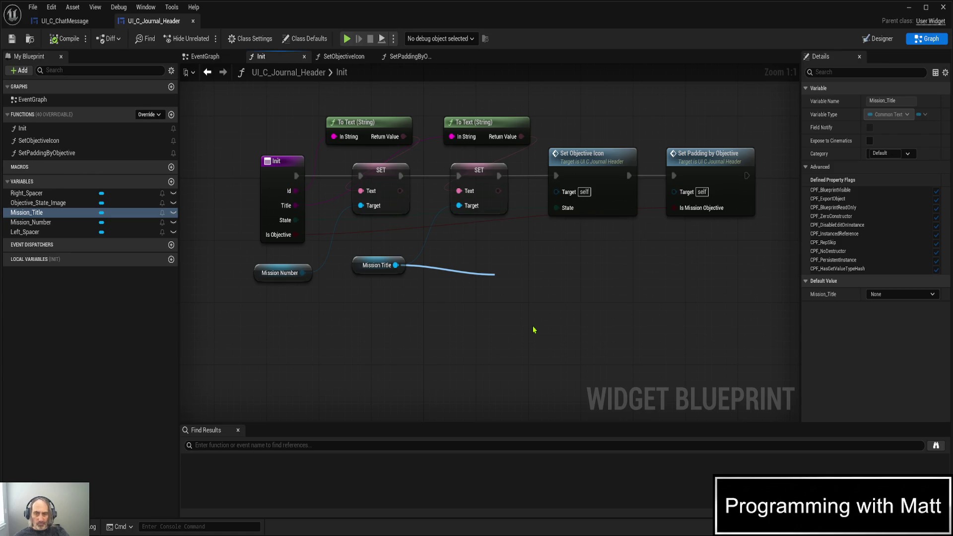
left_click(534, 330)
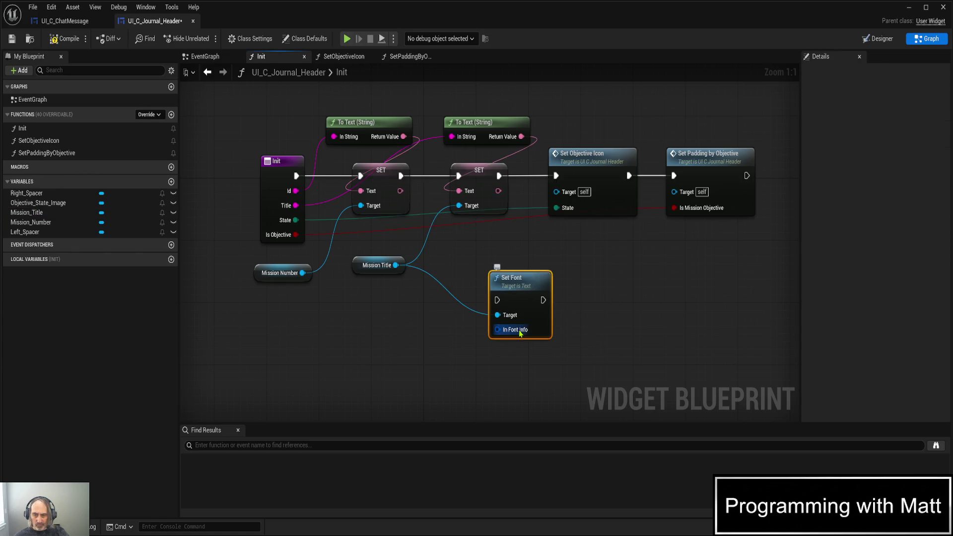
right_click(520, 331)
left_click(553, 379)
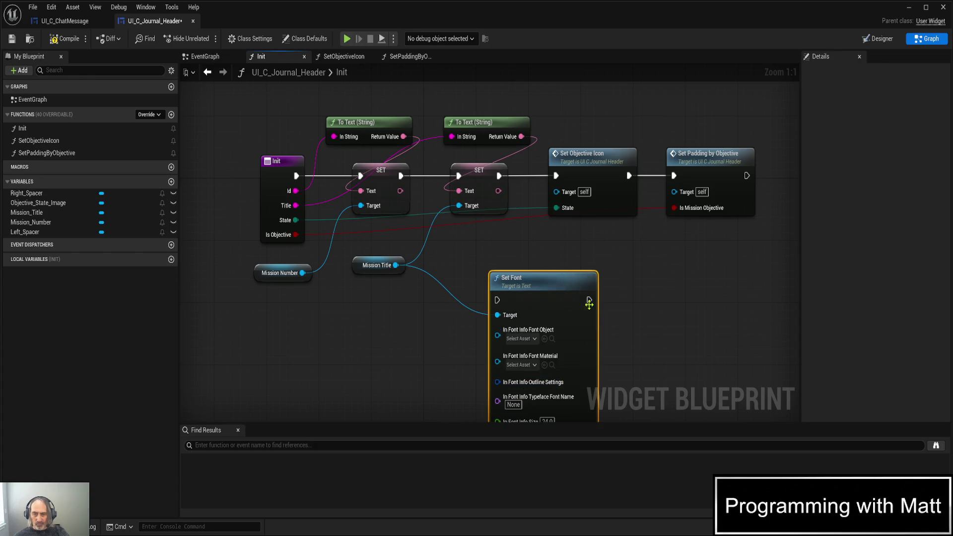
- Place Set Font beside Set Padding by Objective and move the Init node further left
left_click_drag(546, 284, 632, 268)
mouse_move(732, 349)
left_mouse_down()
mouse_move(680, 190)
mouse_move(665, 228)
mouse_move(639, 252)
left_mouse_up()
scroll(668, 234, "down", 2)
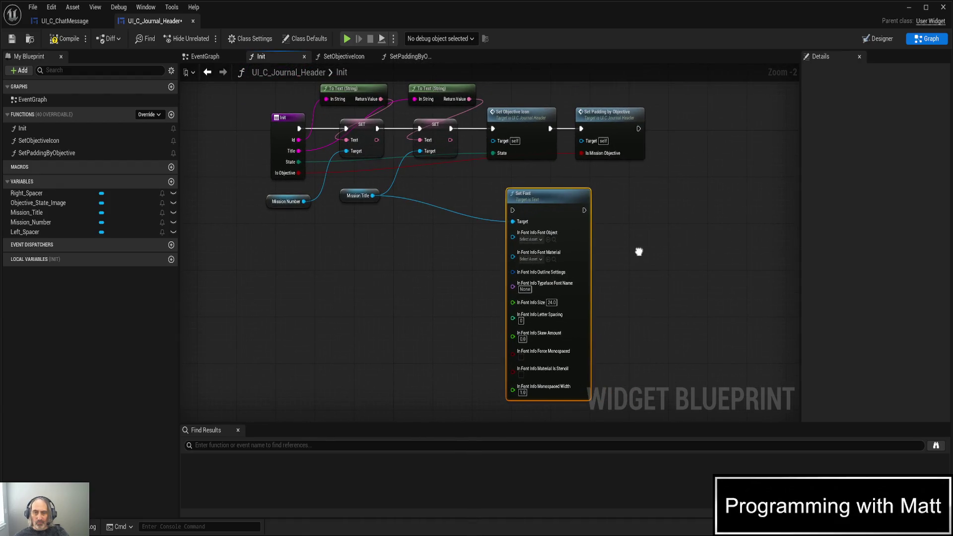
mouse_move(347, 278)
left_mouse_down()
mouse_move(517, 292)
mouse_move(578, 315)
mouse_move(487, 308)
mouse_move(304, 320)
left_mouse_up()
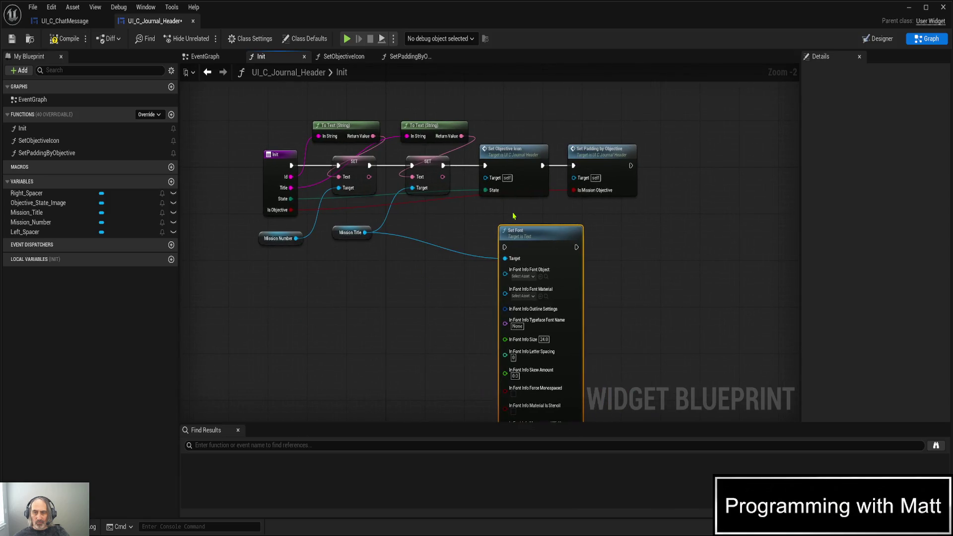
mouse_move(576, 237)
left_mouse_down()
mouse_move(605, 243)
mouse_move(795, 171)
mouse_move(746, 156)
left_mouse_up()
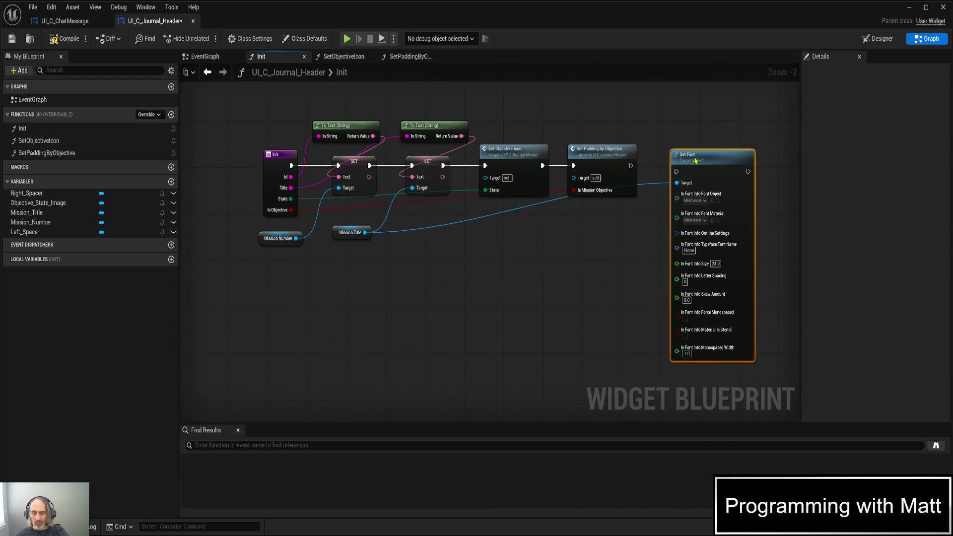
left_click_drag(342, 316, 534, 333)
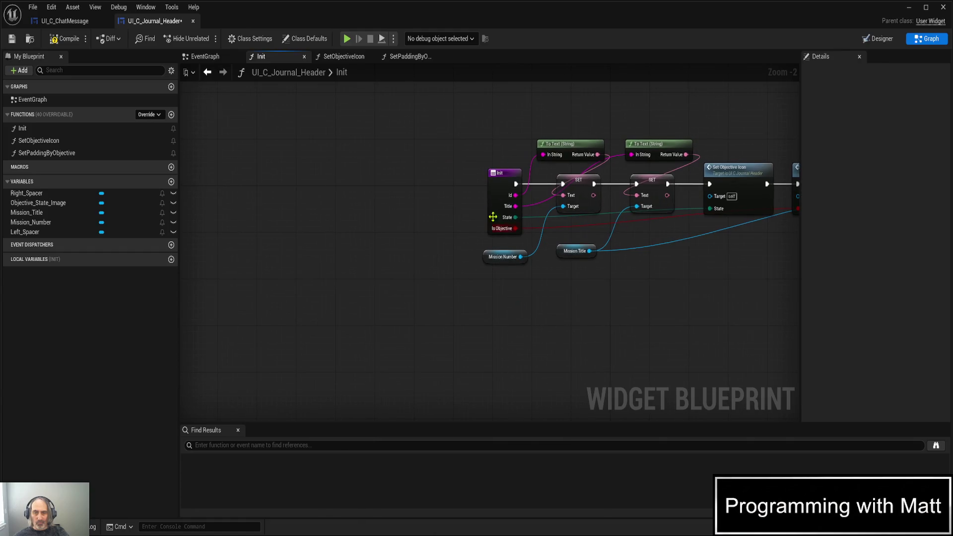
left_click(498, 175)
mouse_move(498, 183)
left_mouse_down()
mouse_move(292, 186)
mouse_move(297, 194)
left_mouse_up()
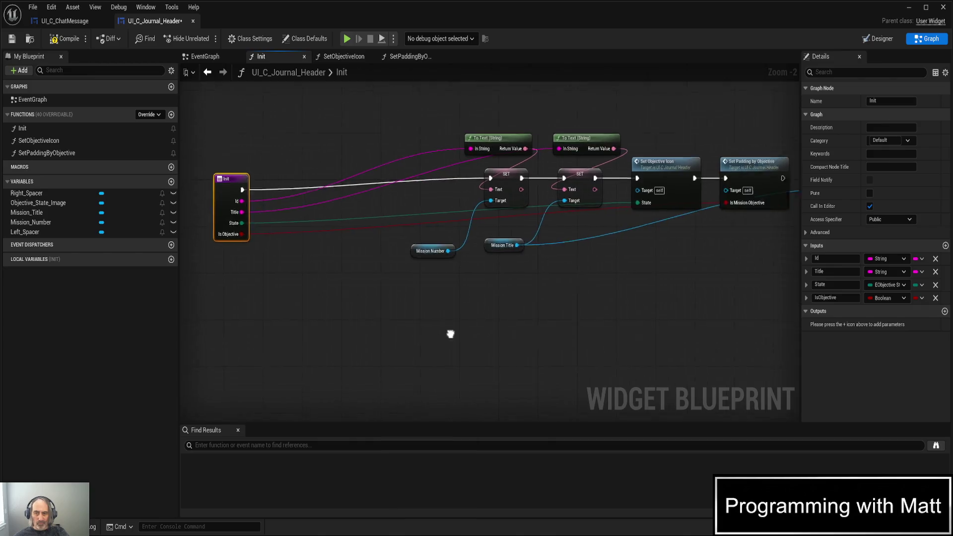
left_click_drag(468, 334, 122, 291)
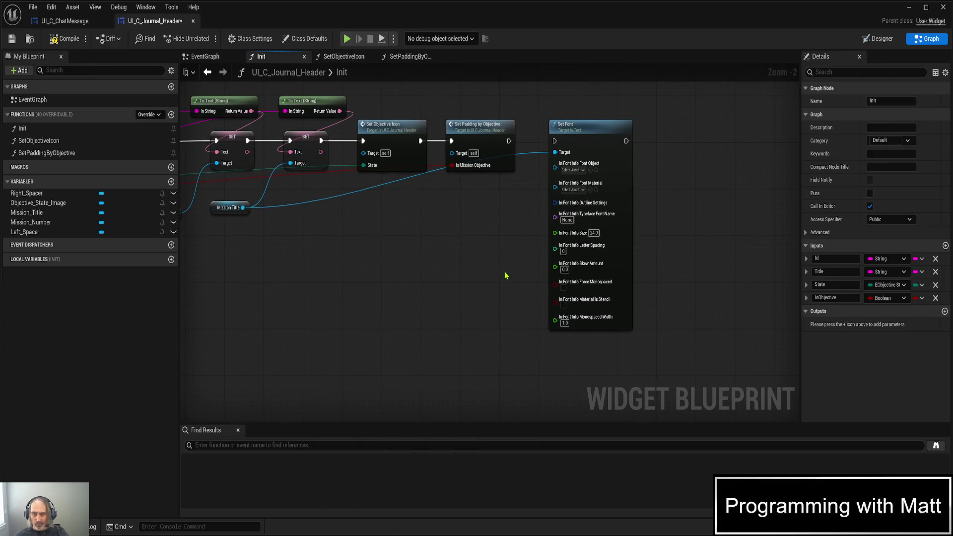
left_click(564, 237)
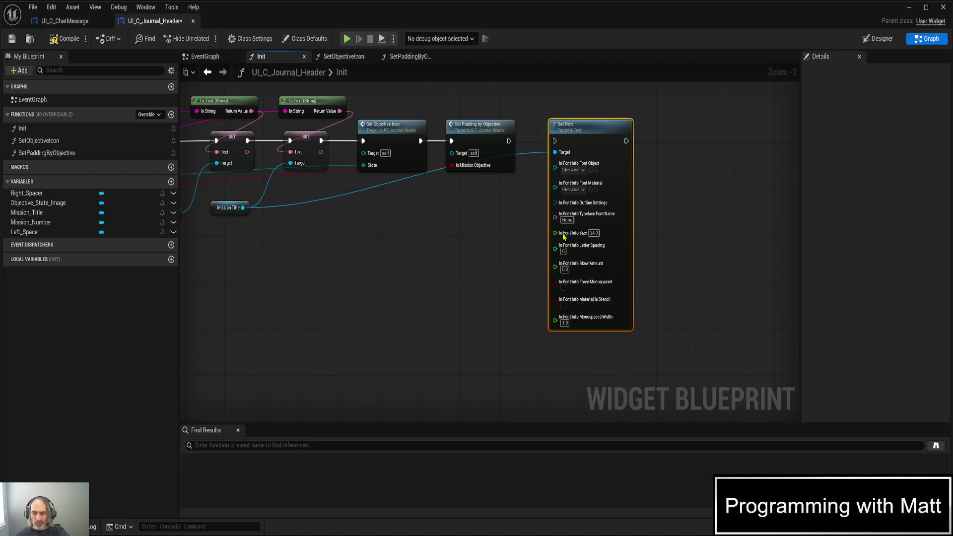
- Promote Set Font's font size pin to a local float variable named TitleFontSize (default 24.0)
right_click(556, 232)
left_click(579, 272)
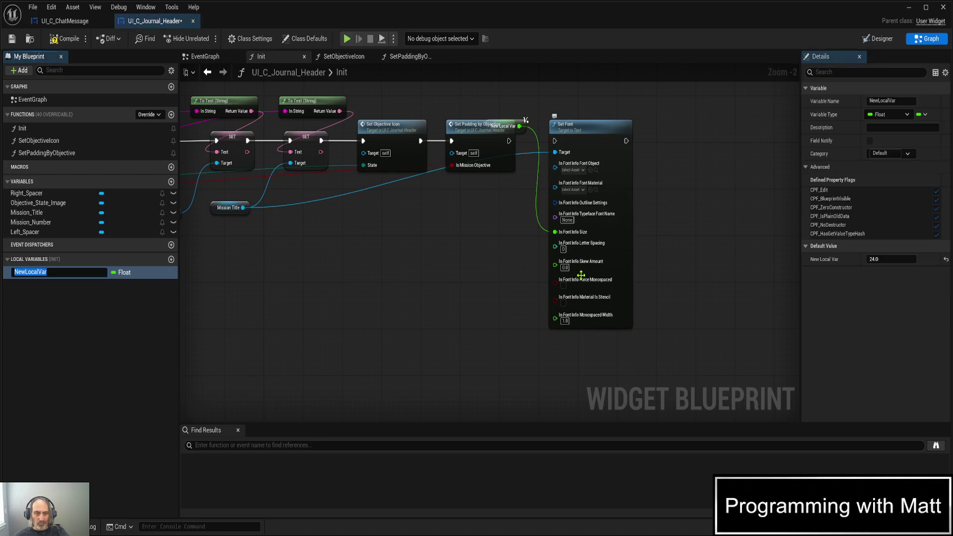
type("Titl")
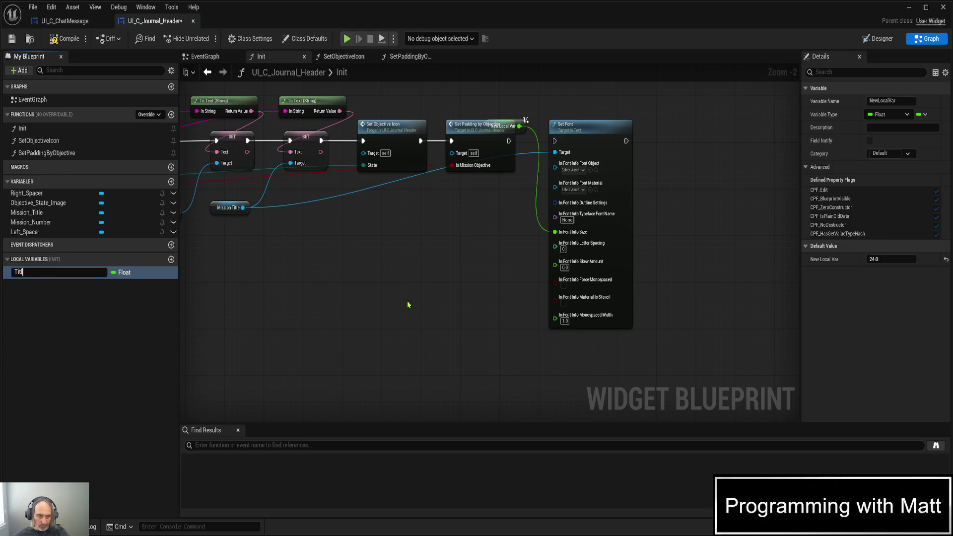
type("eFontSize")
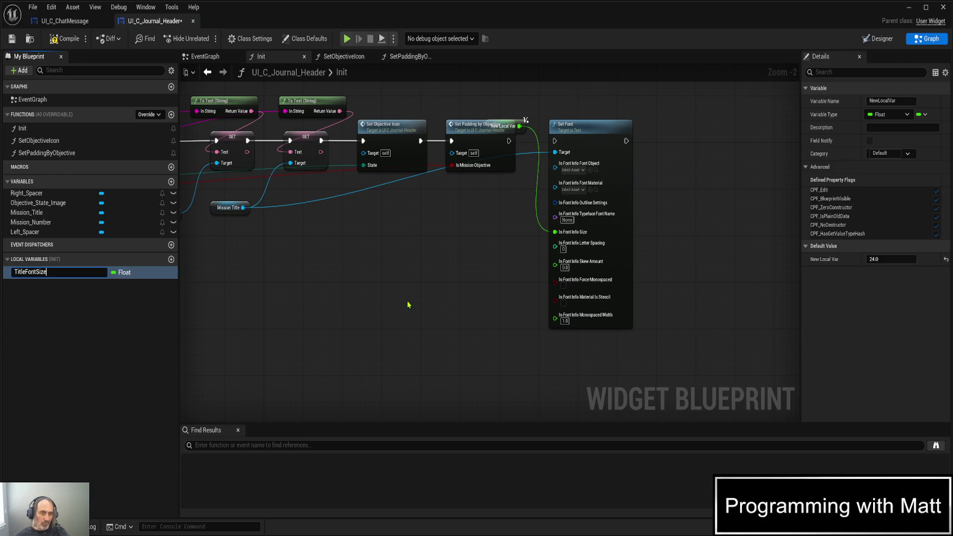
key("Return")
mouse_move(238, 314)
left_mouse_down()
mouse_move(288, 287)
mouse_move(549, 362)
mouse_move(527, 358)
left_mouse_up()
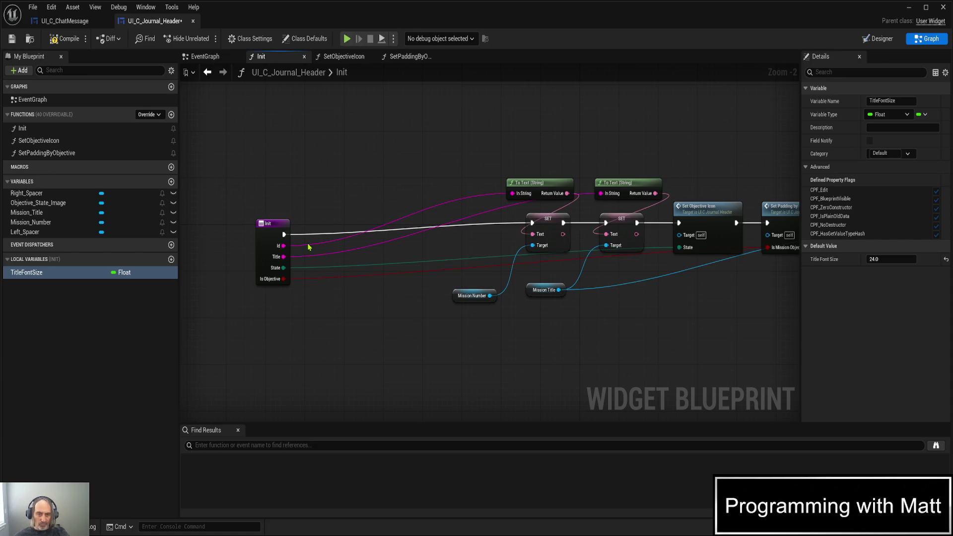
- Insert a Branch after Init with Is Objective wired into its Condition
left_click(340, 287)
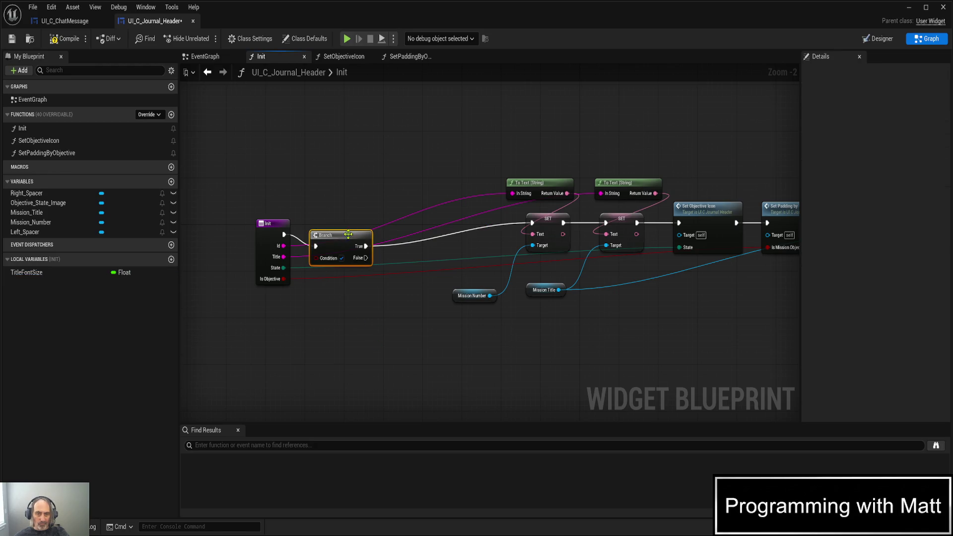
left_click_drag(348, 238, 347, 226)
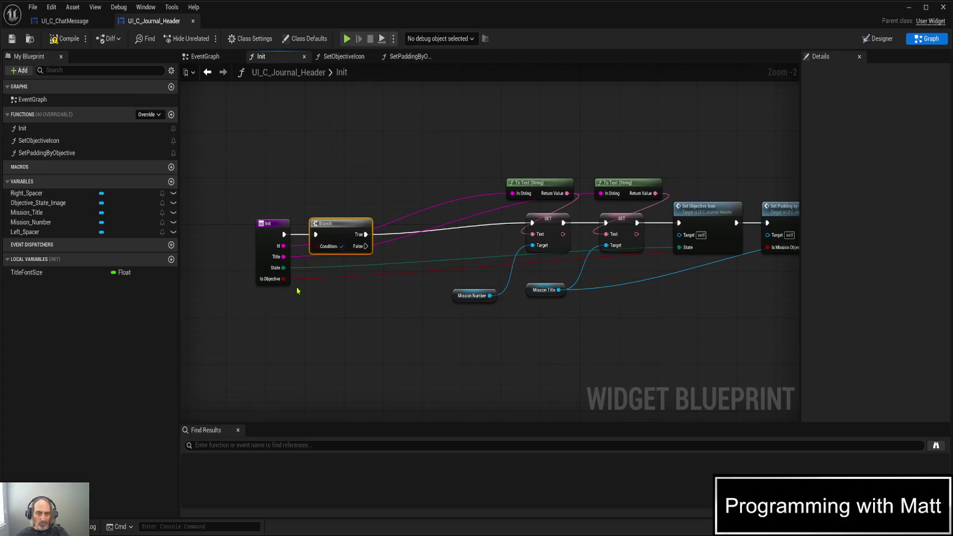
left_click_drag(284, 278, 316, 247)
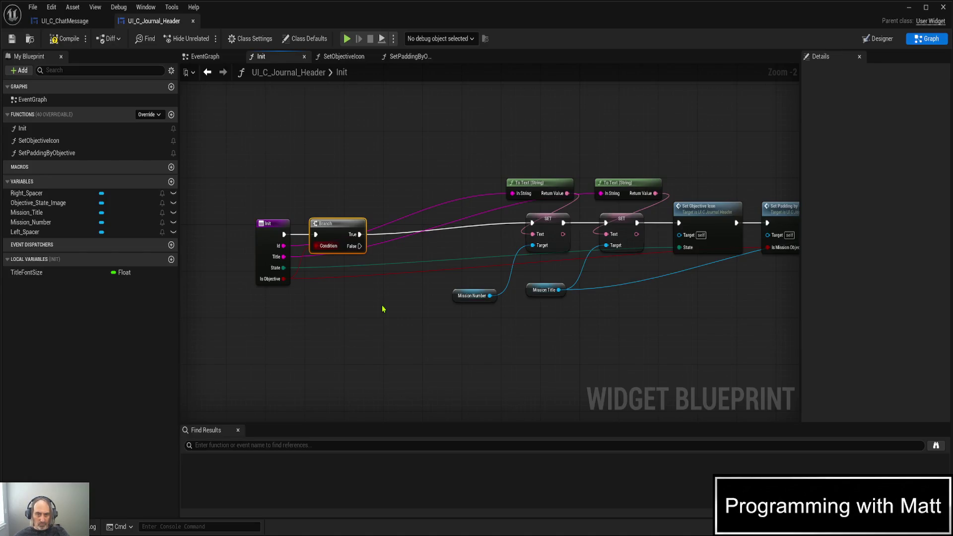
- Add a TitleFontSize setter on the Branch's True path and align the Init, Branch and SET nodes
left_click(53, 276)
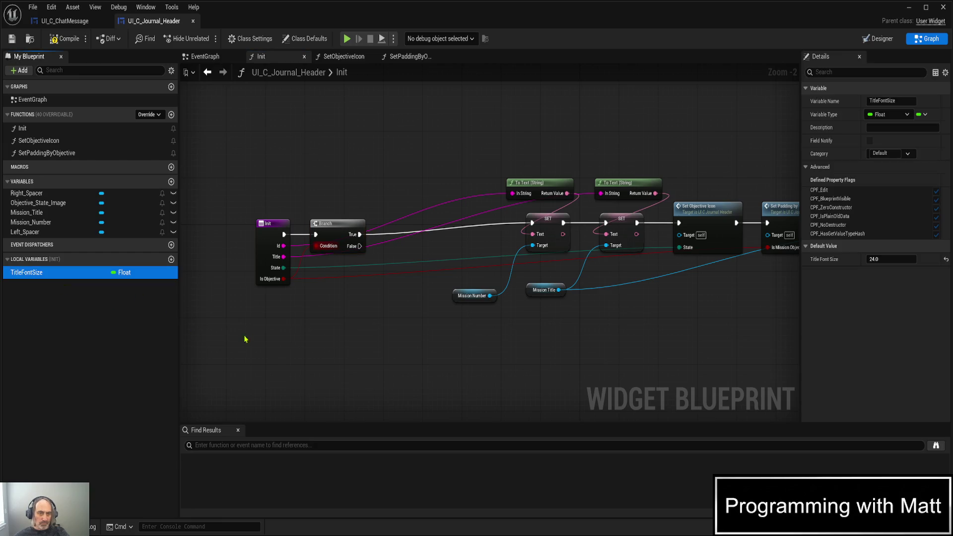
left_click_drag(296, 356, 298, 355)
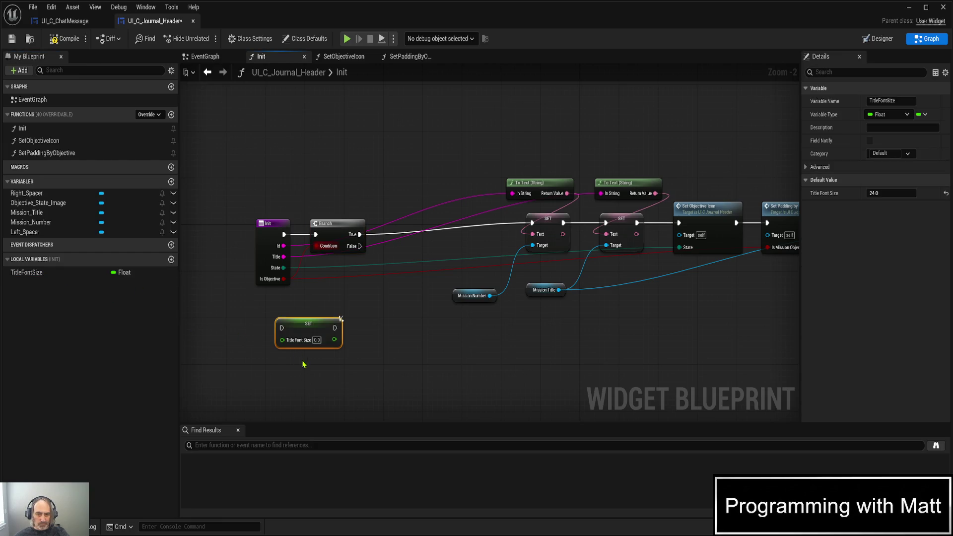
mouse_move(298, 322)
left_mouse_down()
mouse_move(356, 307)
mouse_move(400, 238)
mouse_move(415, 232)
left_mouse_up()
left_click(359, 237)
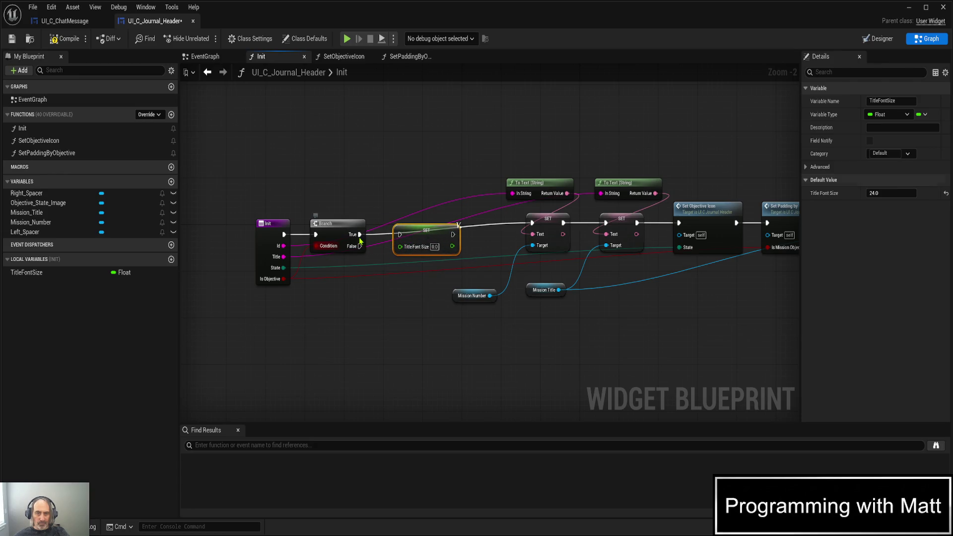
left_click_drag(359, 234, 400, 235)
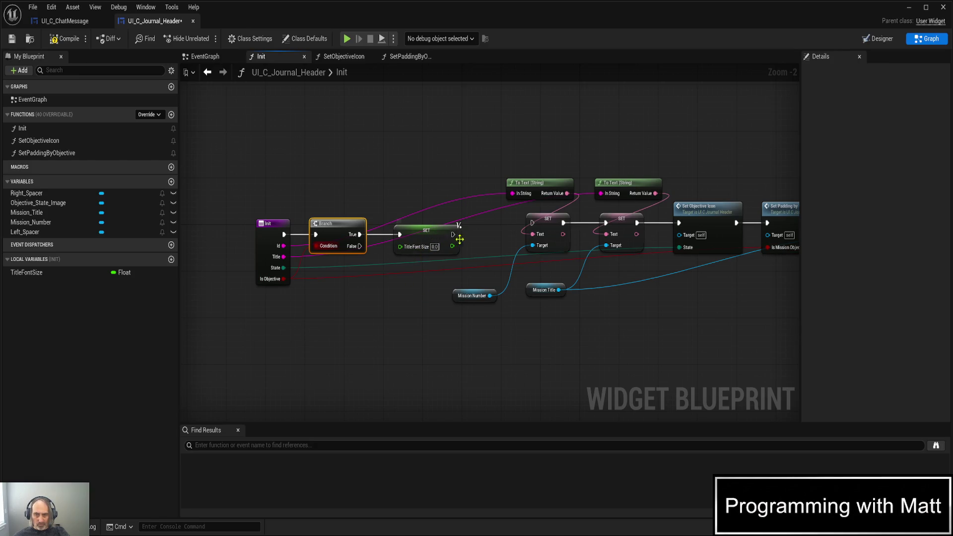
left_click_drag(219, 208, 434, 311)
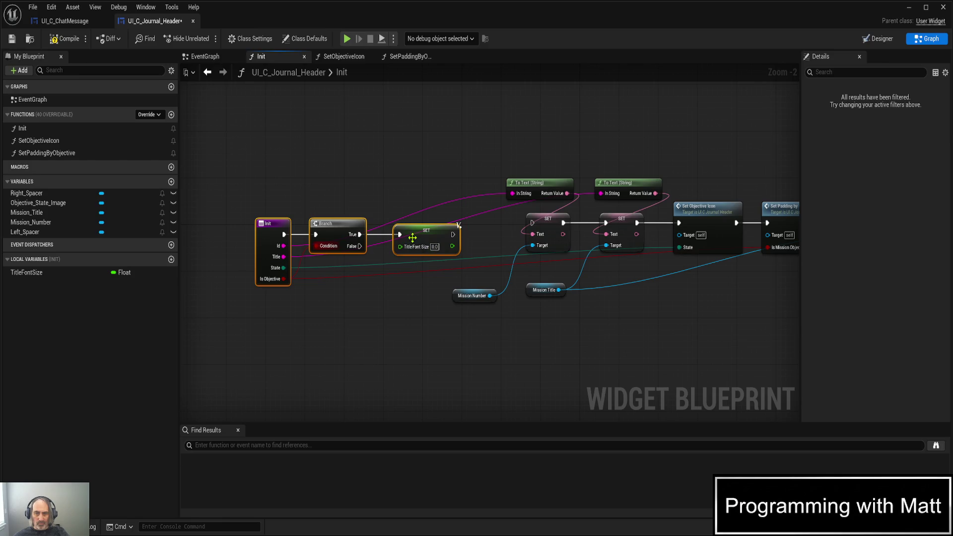
mouse_move(417, 234)
left_mouse_down()
mouse_move(417, 227)
mouse_move(532, 224)
left_mouse_up()
key("Right")
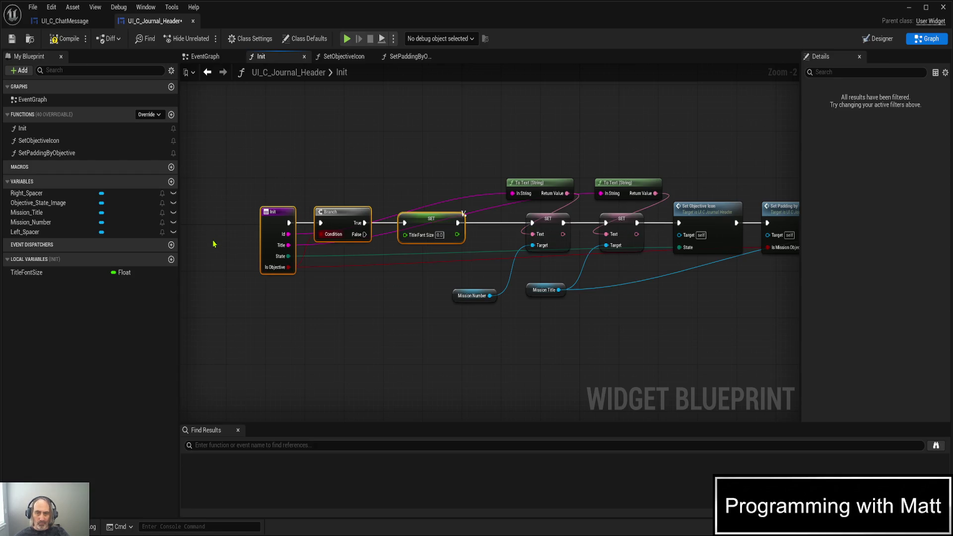
key("Right")
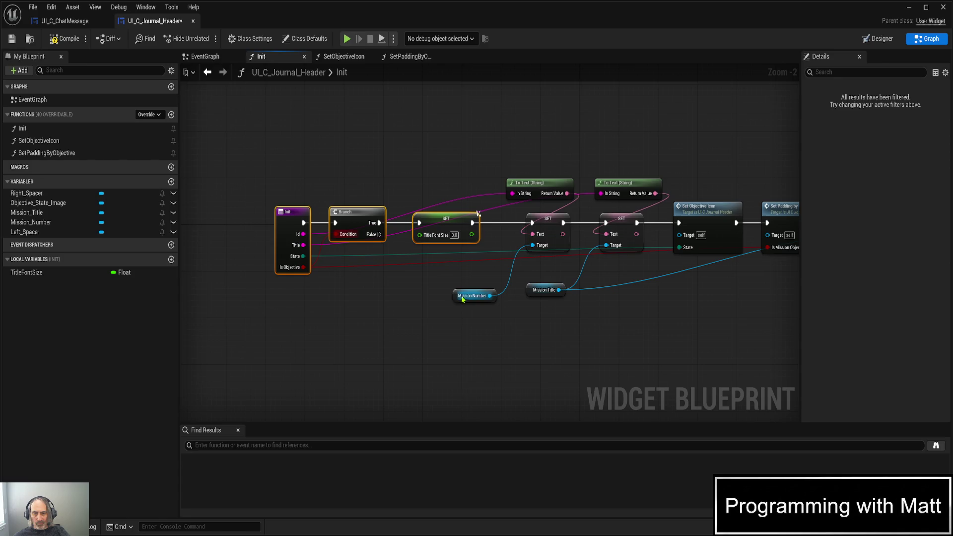
- Save the blueprint and paste a second TitleFontSize setter node
left_click_drag(455, 297, 455, 385)
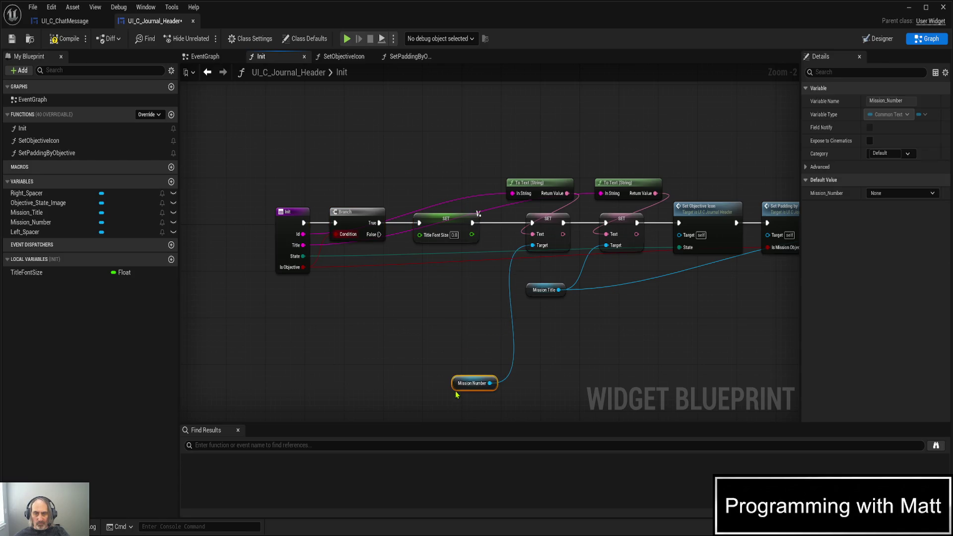
key("ctrl+s")
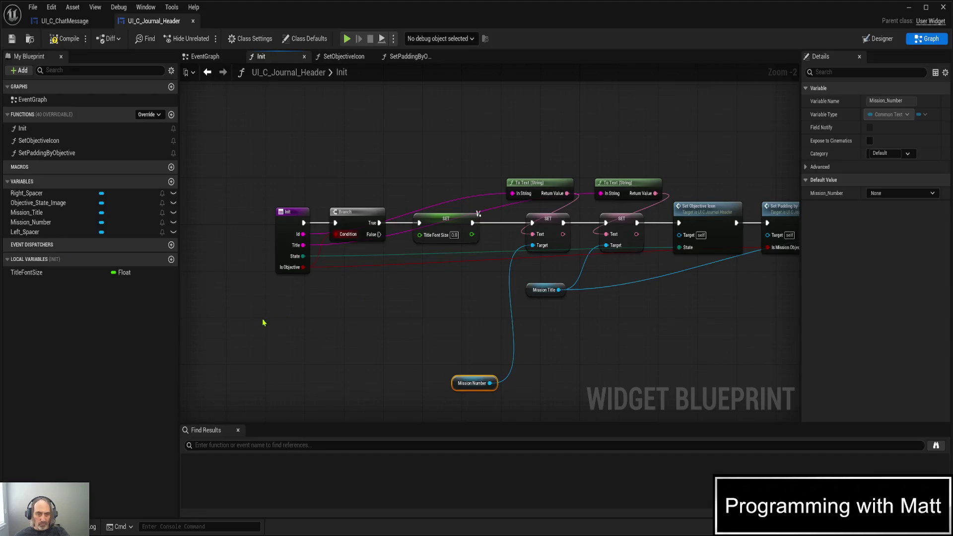
left_click(83, 274)
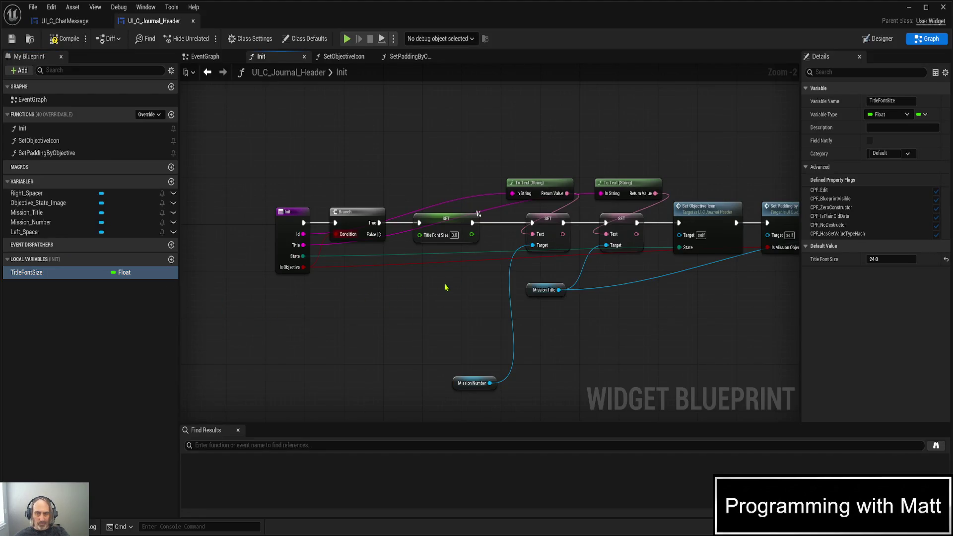
key("ctrl+v")
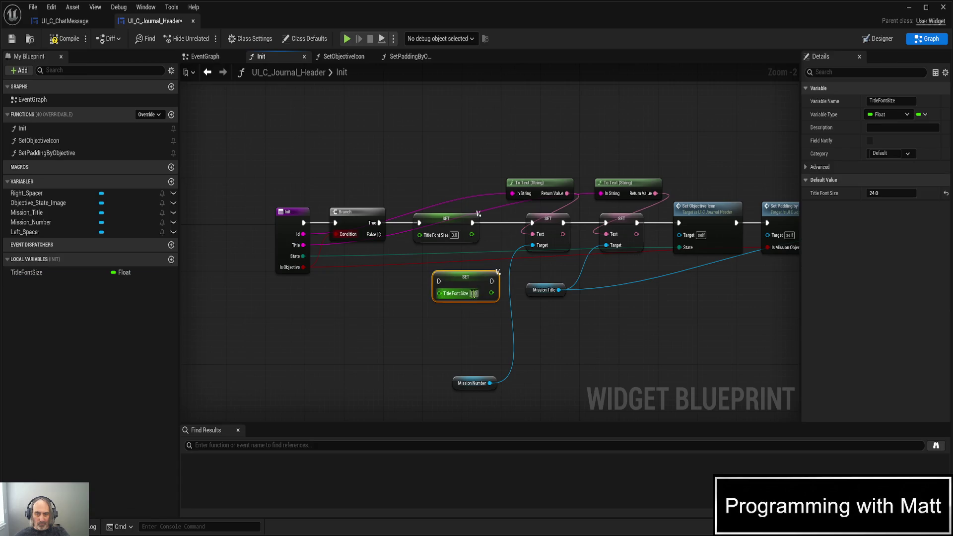
- Set the first setter's Title Font Size to 24.0 and the second to 32.0
left_click(454, 235)
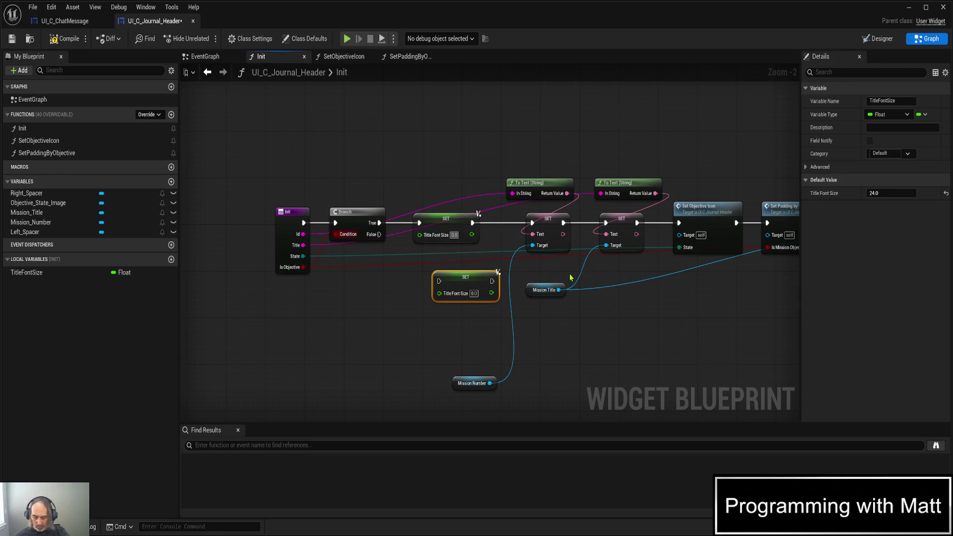
type("24")
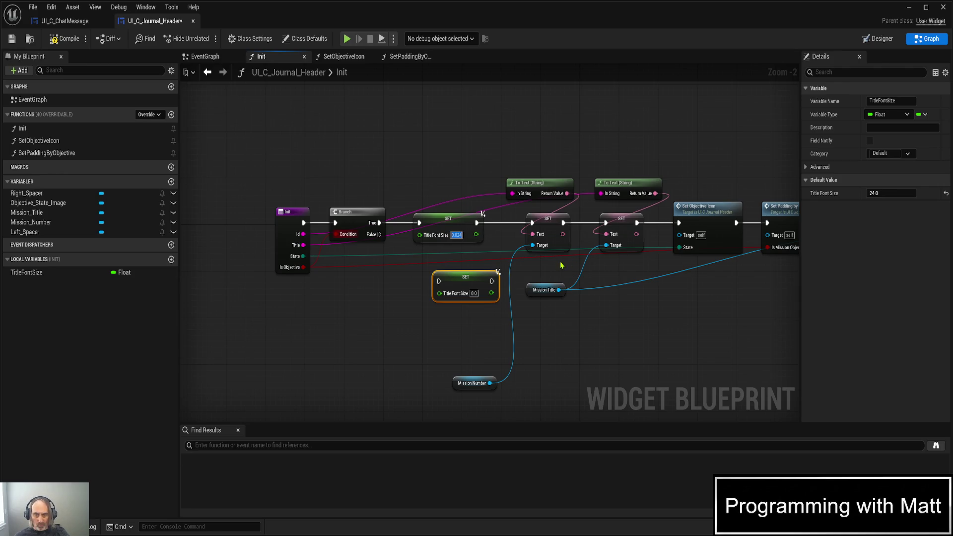
type("24")
key("Return")
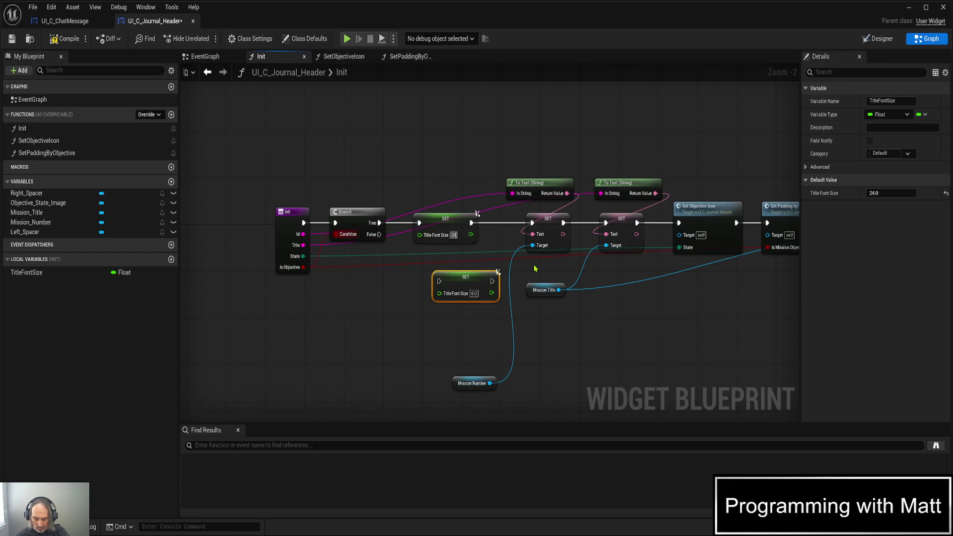
left_click(474, 293)
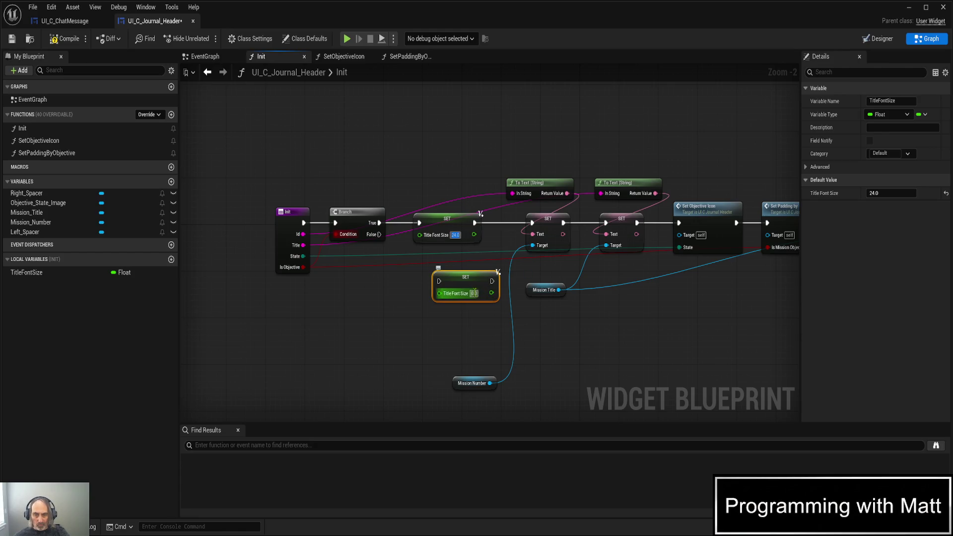
type("32")
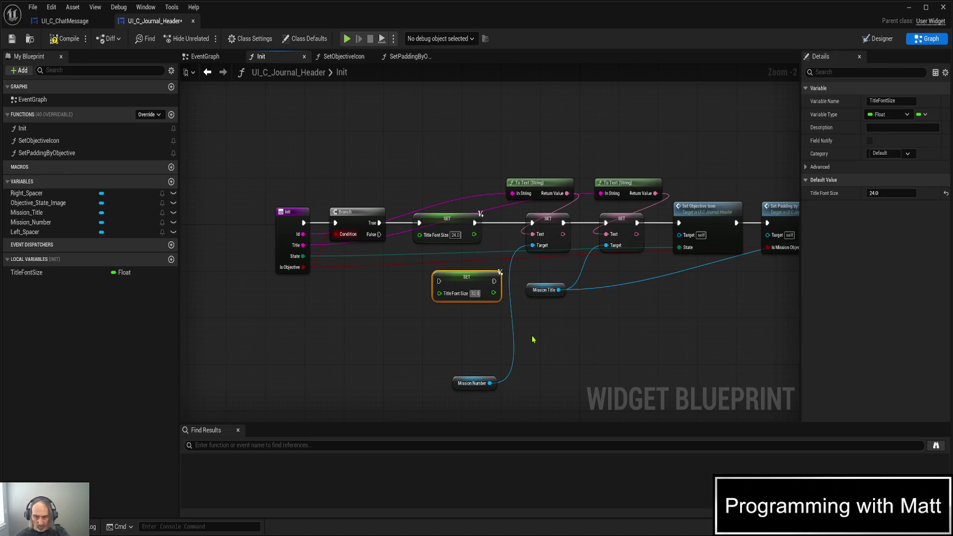
left_click_drag(453, 285, 433, 262)
- Run the 32.0 setter on Branch False and continue into the Text setter
mouse_move(380, 235)
left_mouse_down()
mouse_move(386, 257)
mouse_move(427, 266)
mouse_move(419, 258)
mouse_move(507, 250)
mouse_move(532, 222)
left_mouse_up()
mouse_move(698, 373)
left_mouse_down()
mouse_move(521, 330)
mouse_move(402, 336)
left_mouse_up()
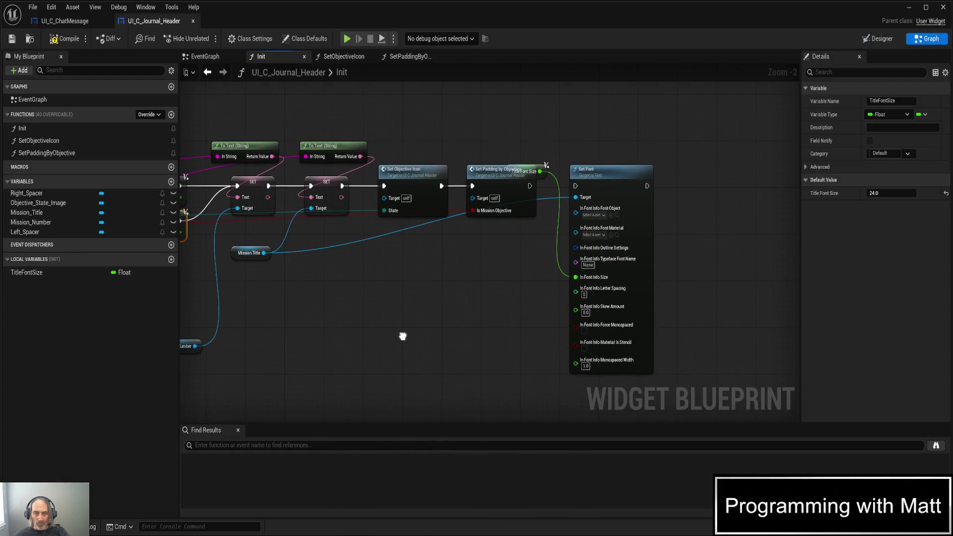
left_click(38, 275)
left_click(450, 277)
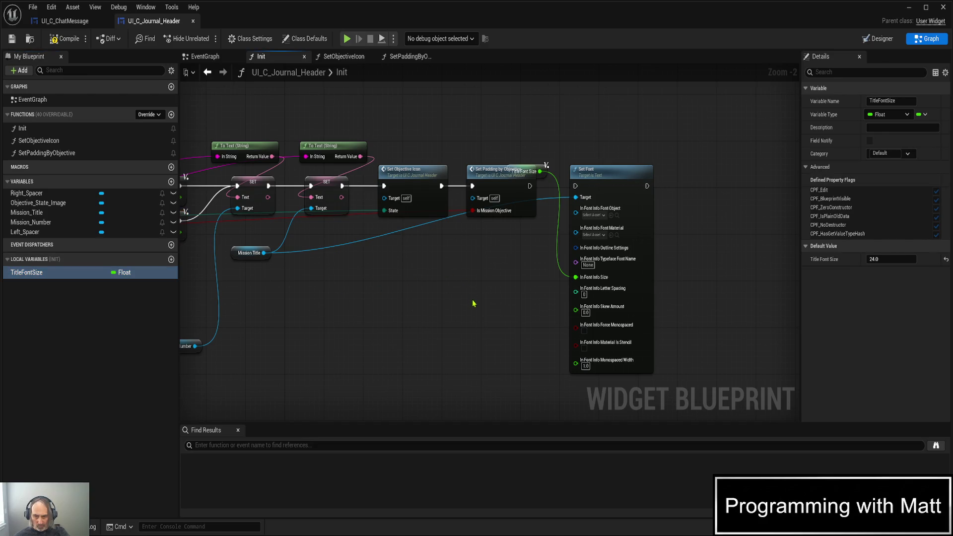
- Plug TitleFontSize into Set Font's Size, delete the duplicate getter, then compile and play-test
mouse_move(481, 276)
left_mouse_down()
mouse_move(525, 309)
mouse_move(564, 293)
mouse_move(541, 294)
left_mouse_up()
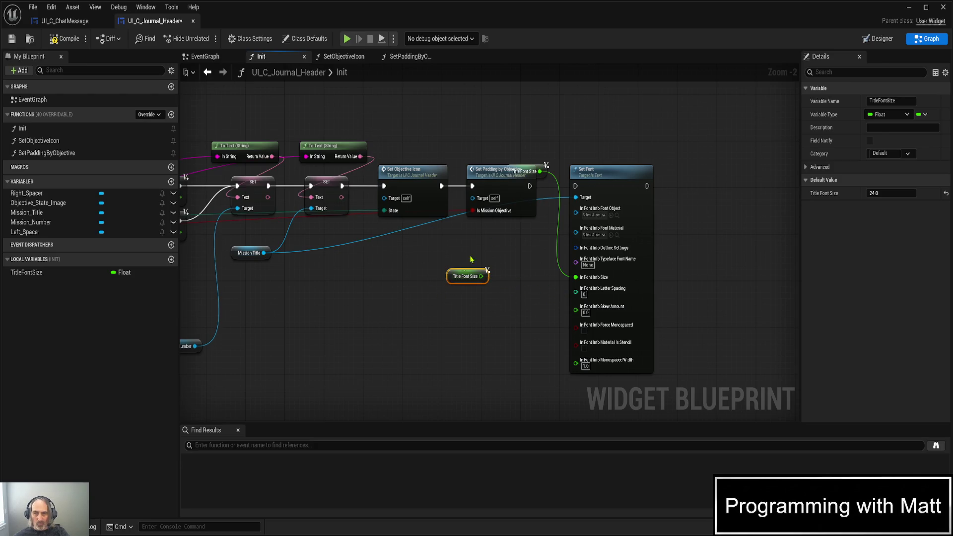
left_click_drag(541, 165, 545, 113)
left_click_drag(445, 265, 512, 302)
key("Delete")
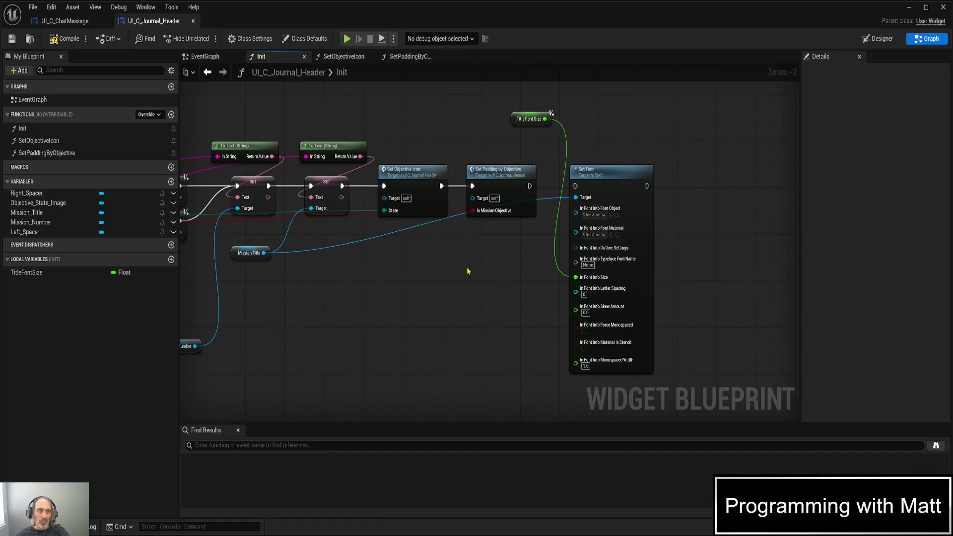
left_click(55, 39)
key("alt+p")
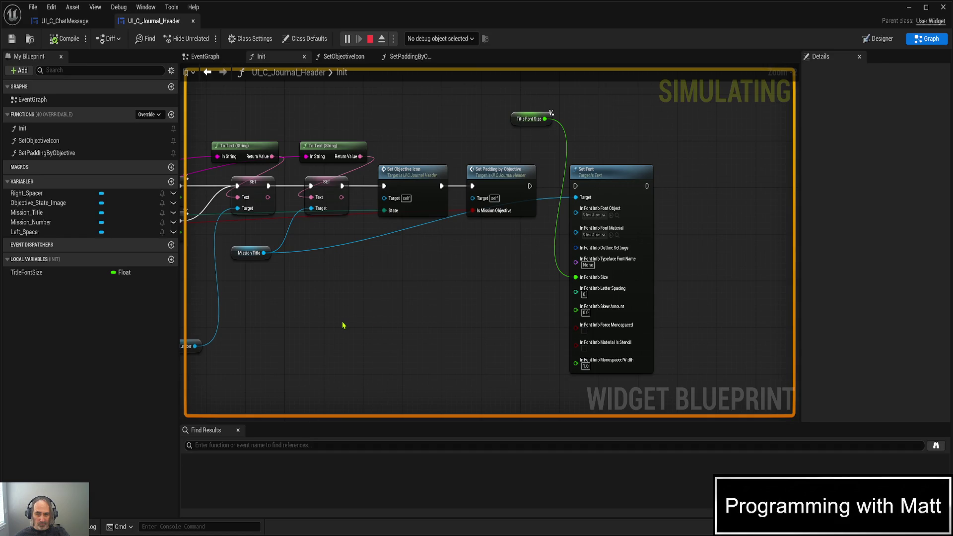
- Stop the game and change the True-branch Title Font Size to 10.0
left_click_drag(342, 325, 487, 310)
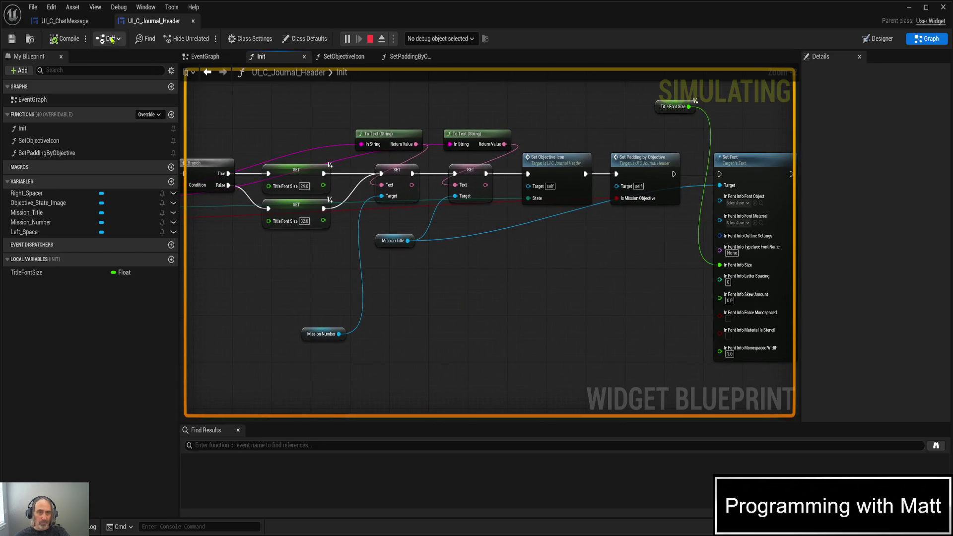
left_click(371, 39)
left_click(306, 186)
type("10")
key("Return")
- Recompile and play-test the smaller title font, then stop the game
left_click(59, 42)
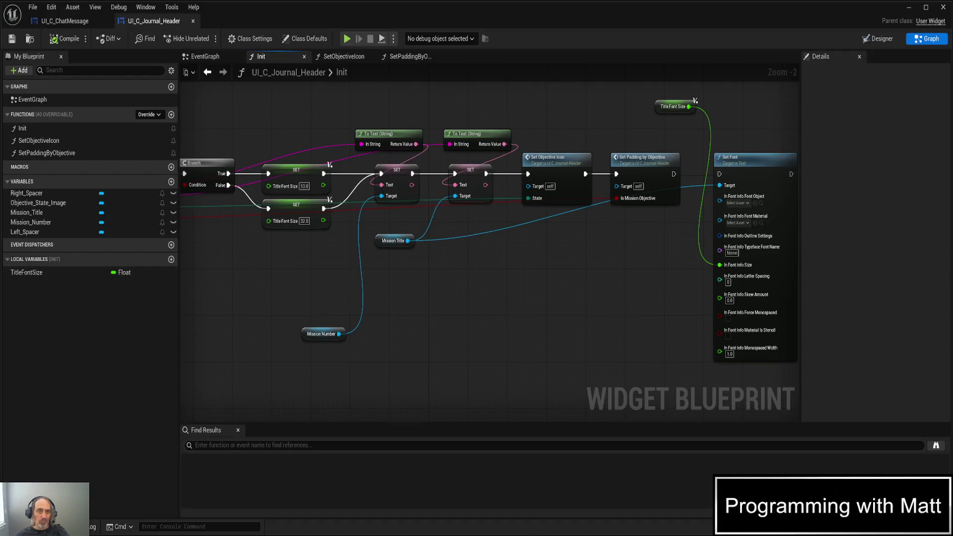
key("alt+p")
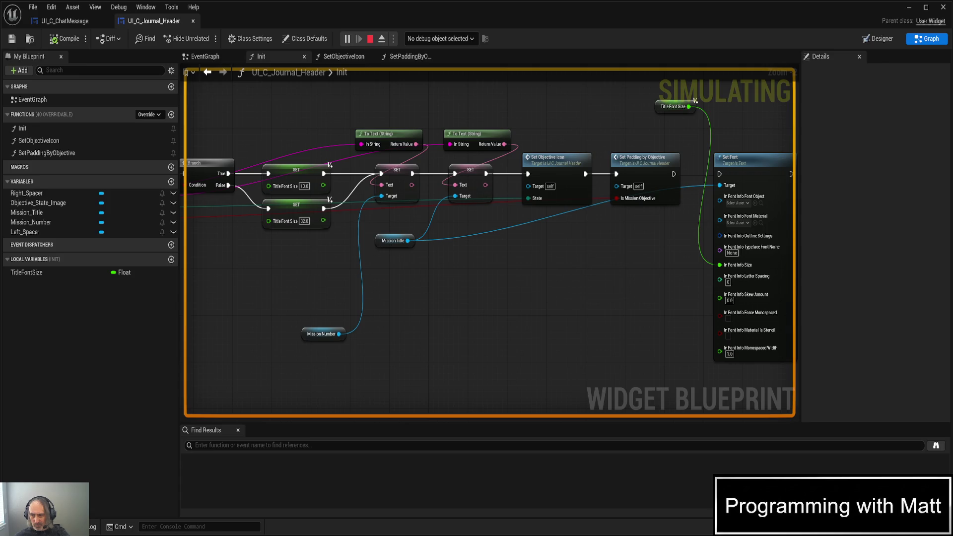
key("Escape")
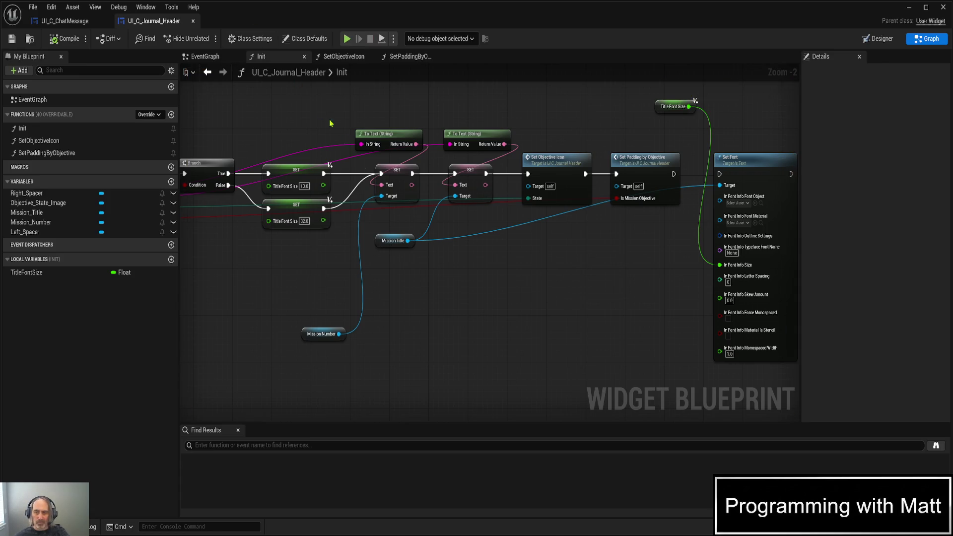
left_click_drag(526, 368, 374, 308)
- Chain Set Font after Set Padding by Objective in Init, compile, save, and start a play test
left_click(608, 101)
key("F7")
left_click(488, 304)
mouse_move(523, 116)
left_mouse_down()
mouse_move(543, 194)
mouse_move(588, 193)
left_mouse_up()
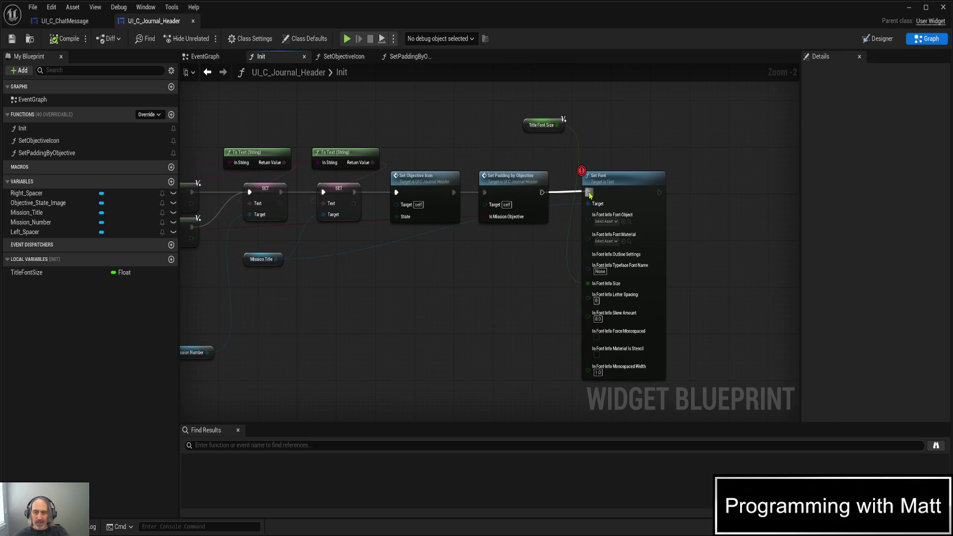
left_click(609, 186)
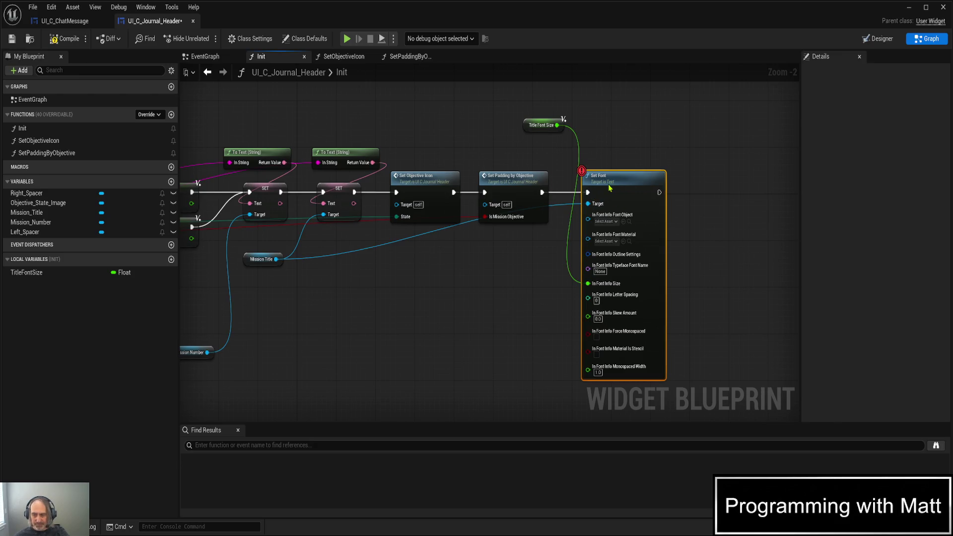
key("F7")
key("ctrl+s")
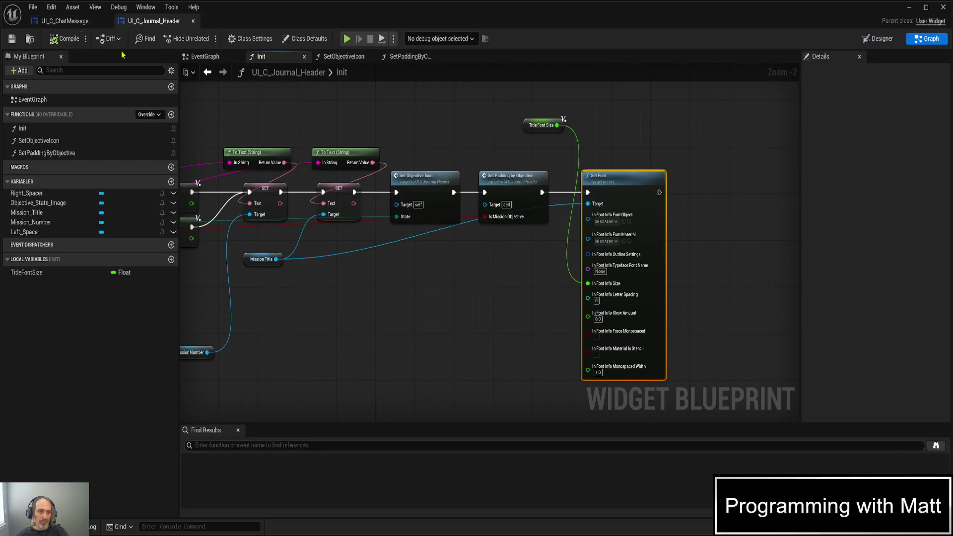
key("alt+p")
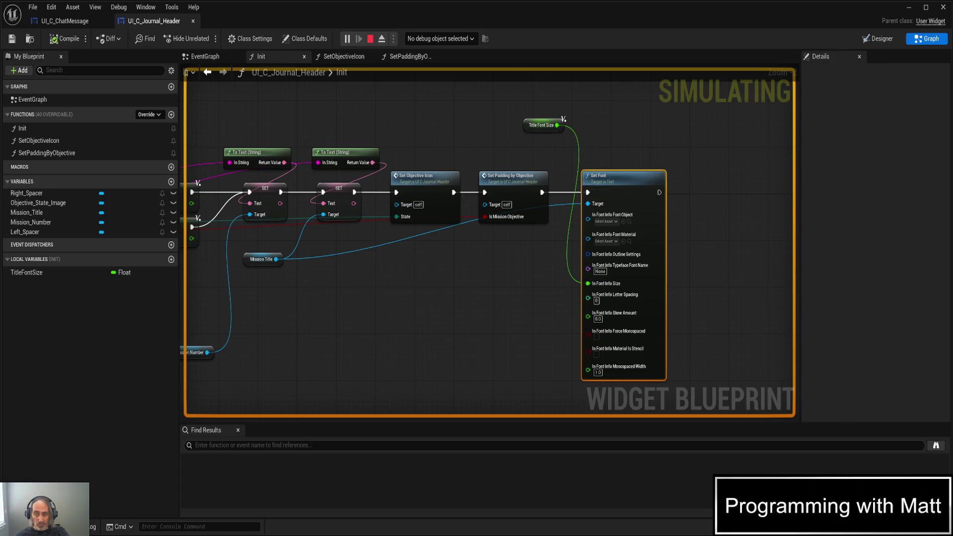
- Stop the play test of the journal header and nudge the graph view
key("Escape")
mouse_move(456, 421)
left_mouse_down()
mouse_move(434, 374)
mouse_move(464, 399)
left_mouse_up()
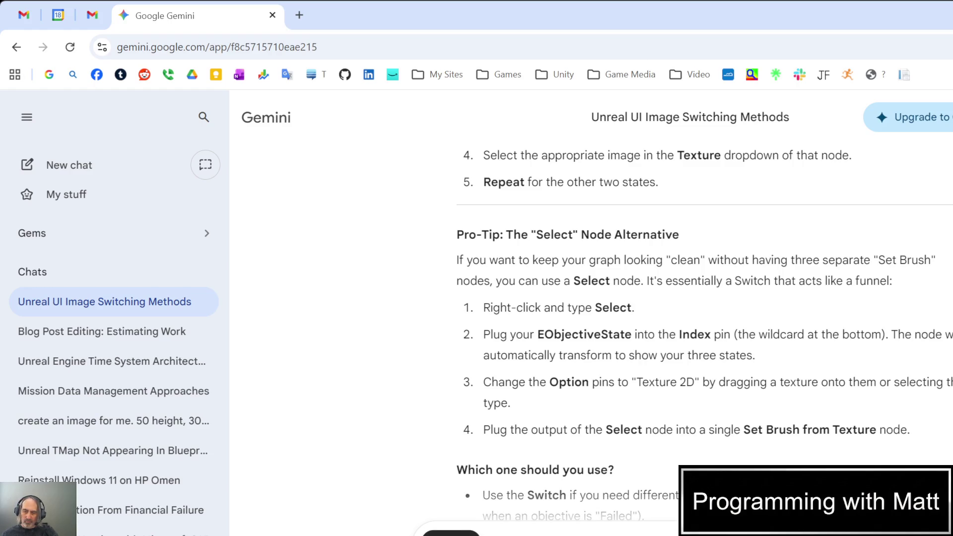
- Send Gemini the garbled-text question with the screenshot and scroll through its answer
key("Return")
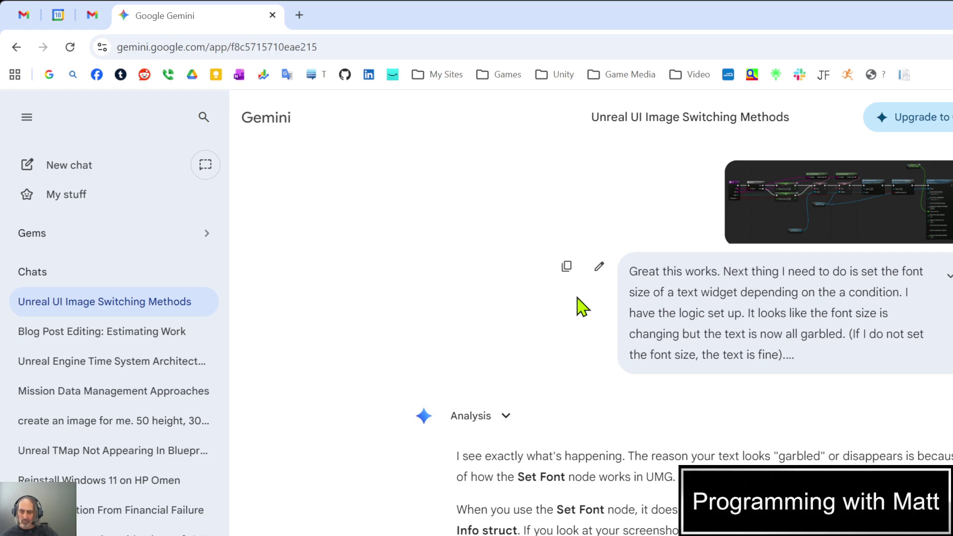
scroll(579, 308, "down", 6)
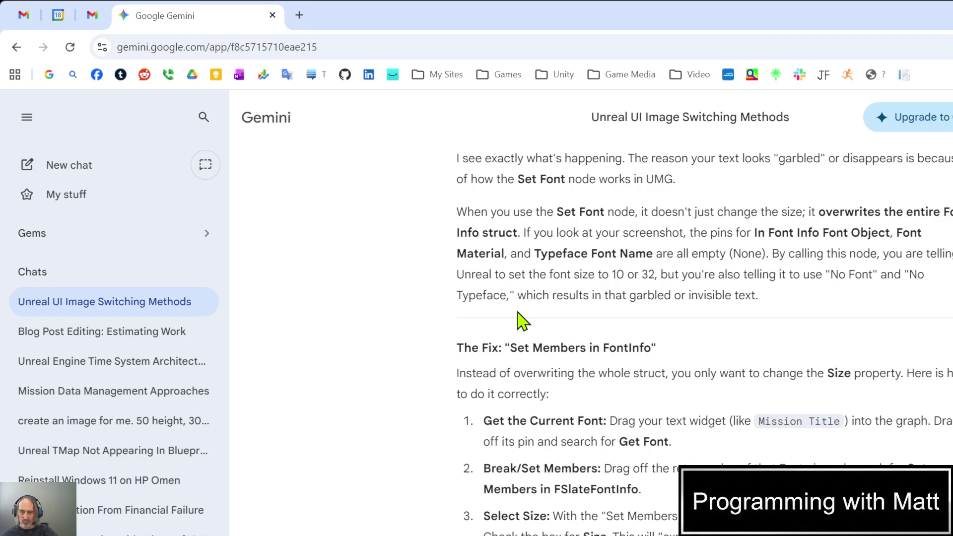
- Scroll further down through Gemini's answer about fixing the garbled font
scroll(522, 320, "down", 3)
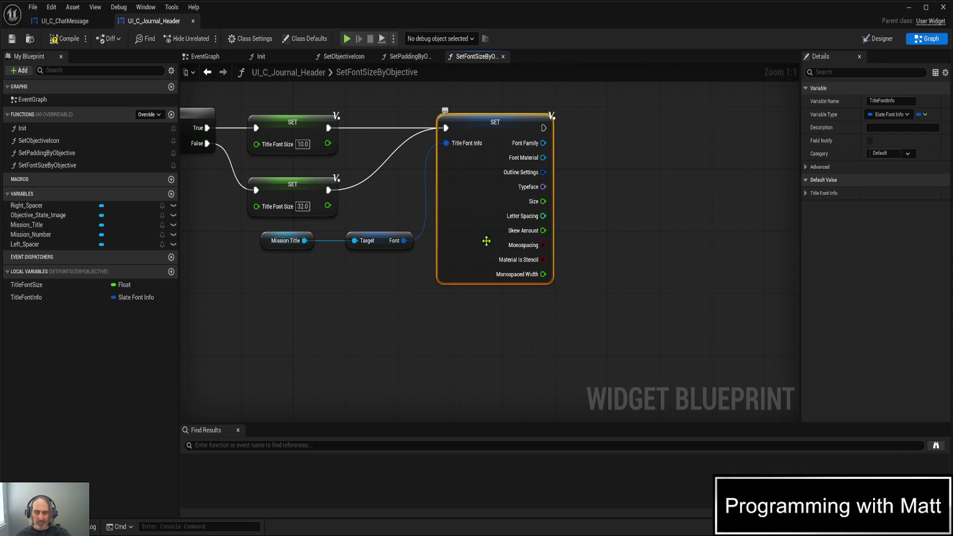
- Discard trial nodes pulled off Mission Title, then delete the SET Title Font Info node
mouse_move(304, 240)
left_mouse_down()
mouse_move(322, 310)
mouse_move(332, 298)
left_mouse_up()
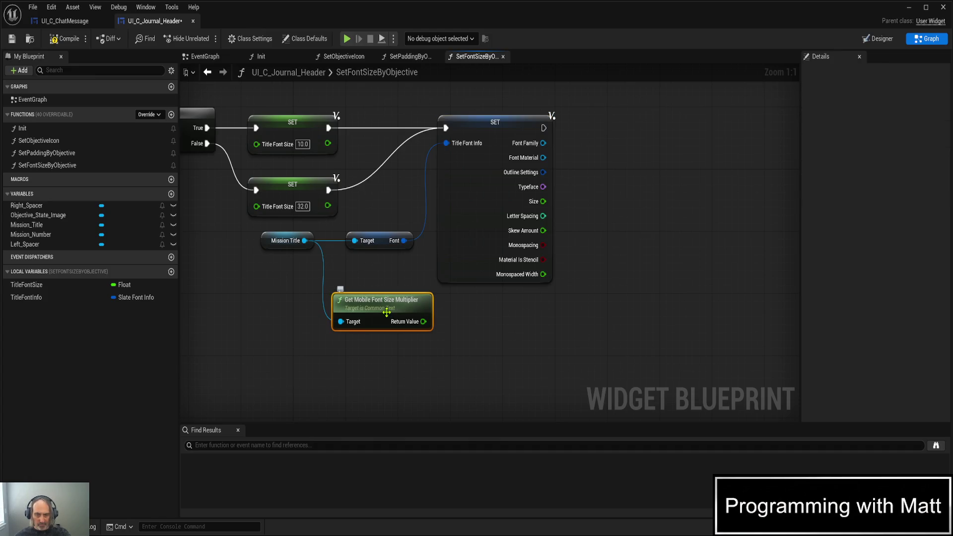
key("Delete")
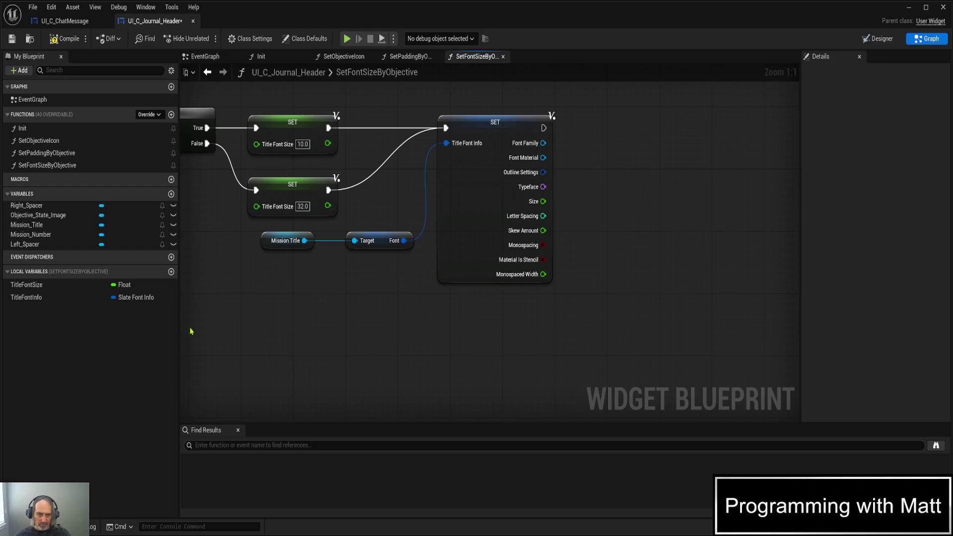
left_click_drag(304, 240, 352, 293)
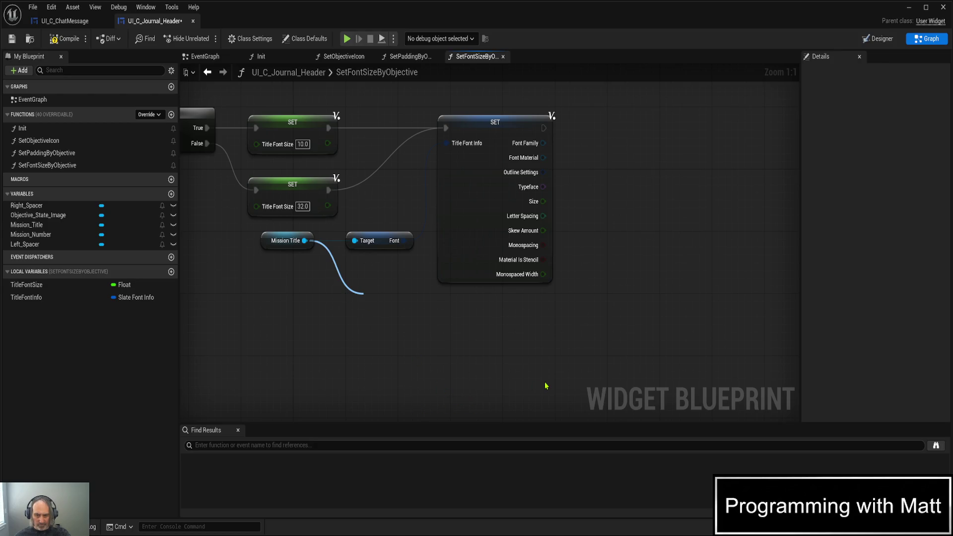
left_click(404, 407)
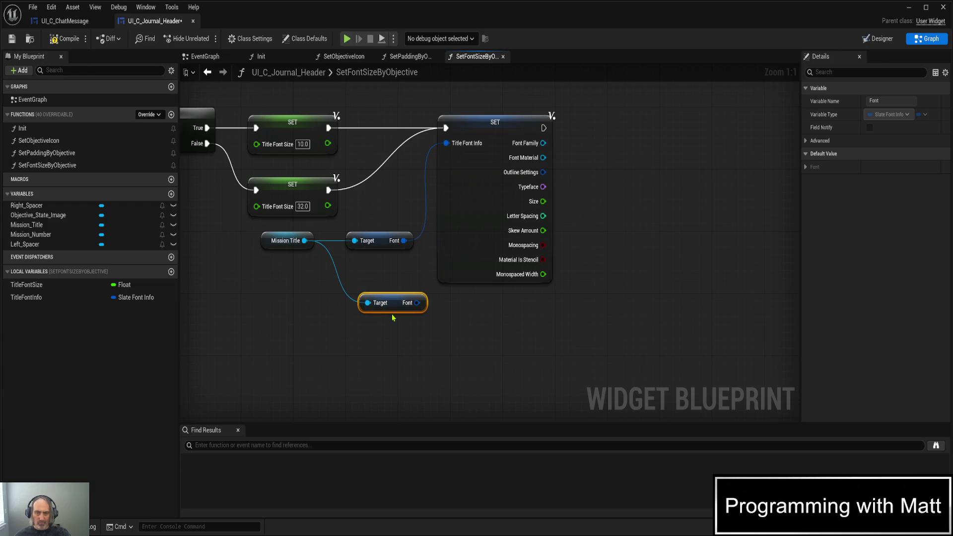
key("Delete")
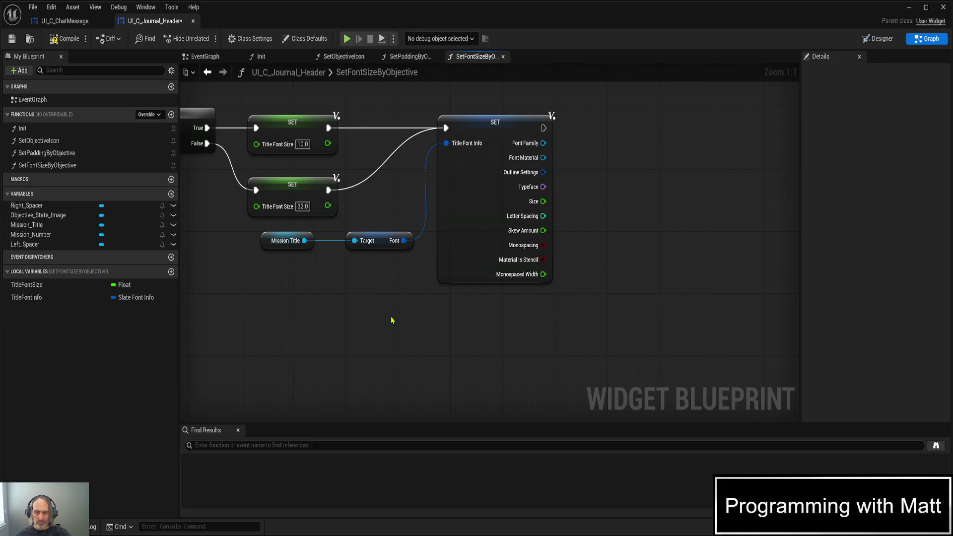
left_click(495, 121)
key("Delete")
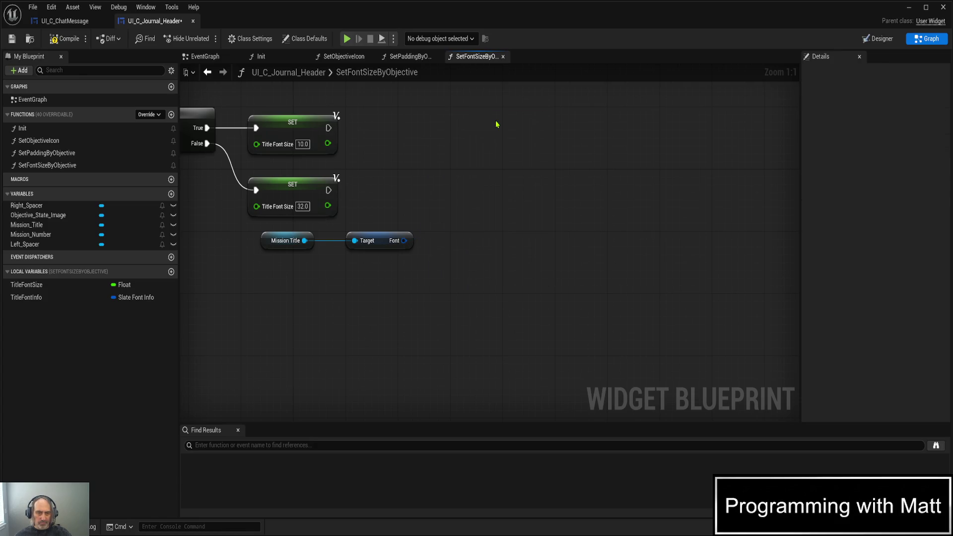
- Paste a SET Title Font Info node fed by Mission Title's Font, after both 10.0 and 32.0 setters
left_click(28, 298)
left_click(449, 182)
key("ctrl+v")
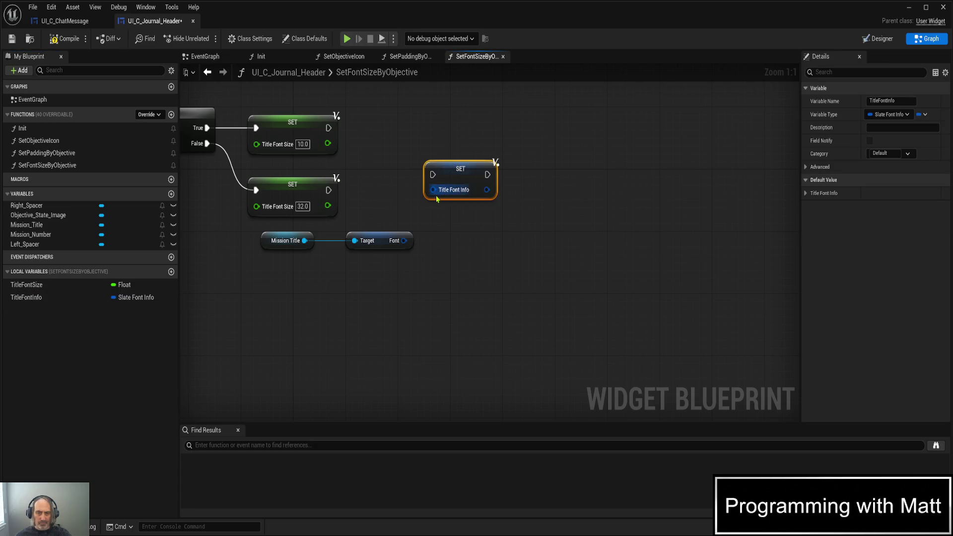
left_click_drag(404, 241, 433, 189)
left_click_drag(328, 133, 433, 175)
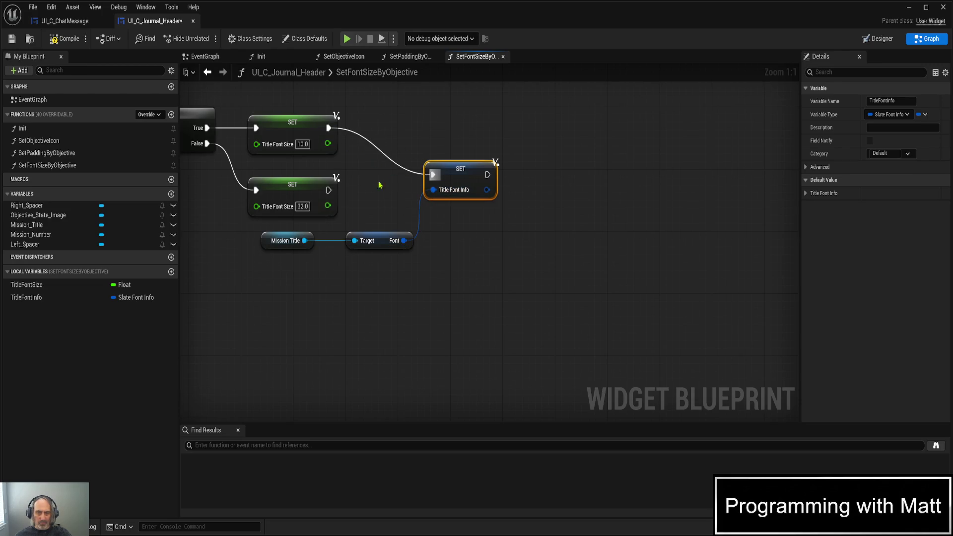
mouse_move(329, 190)
left_mouse_down()
mouse_move(432, 175)
mouse_move(423, 122)
mouse_move(511, 135)
left_mouse_up()
- Add a Break Slate Font Info node showing all fields, save, and reposition it lower
left_click(562, 171)
key("ctrl+s")
left_click(559, 178)
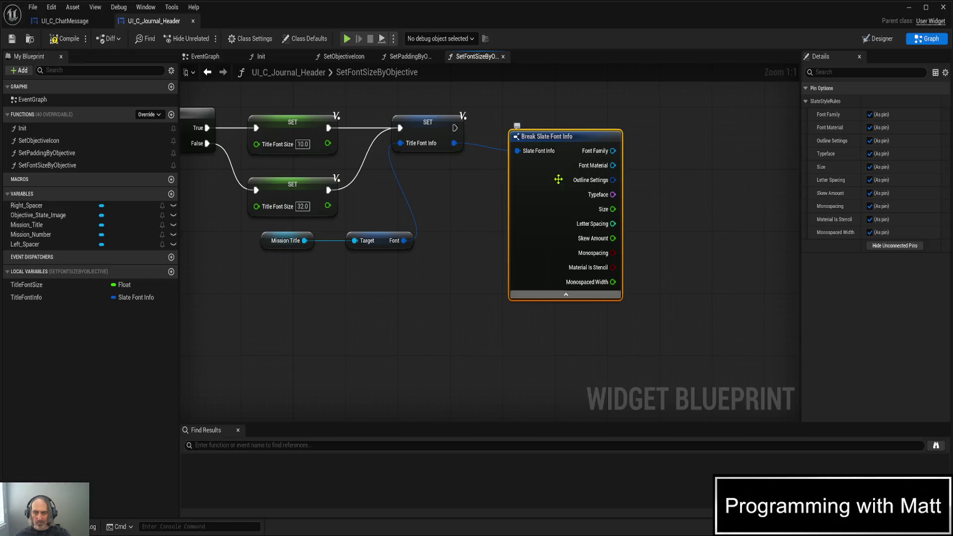
left_click_drag(554, 126, 541, 174)
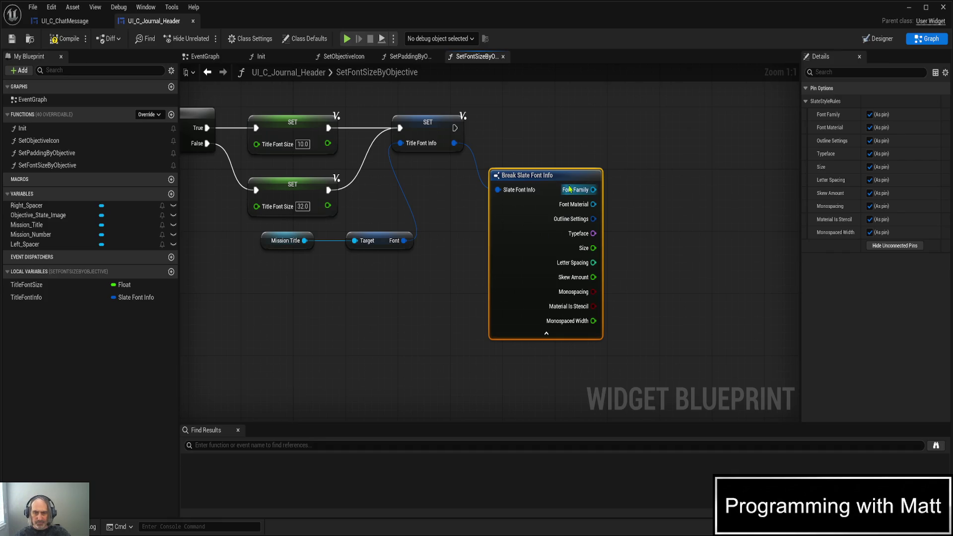
- Add a Set Font node targeting Mission Title, run it after the font-info SET, and save
mouse_move(305, 241)
left_mouse_down()
mouse_move(702, 274)
mouse_move(679, 134)
left_mouse_up()
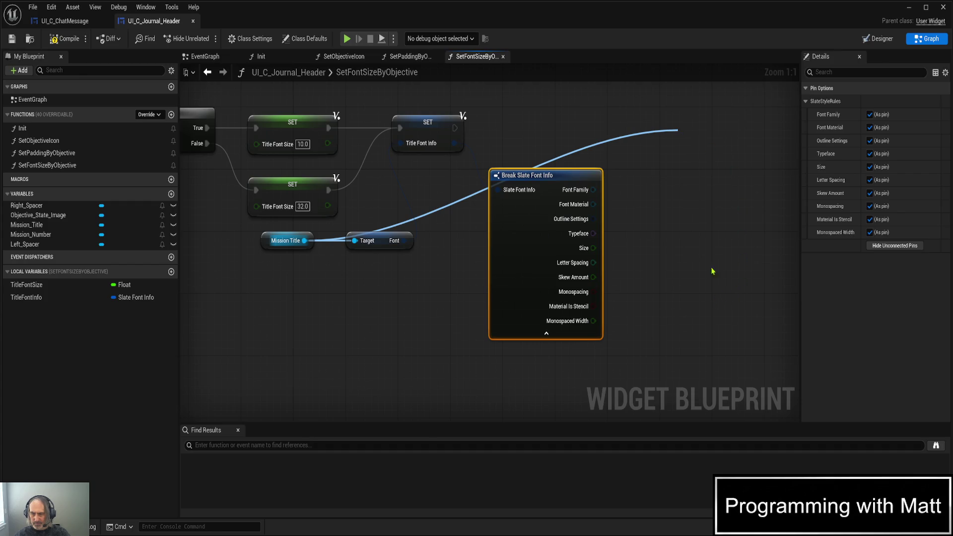
left_click(715, 185)
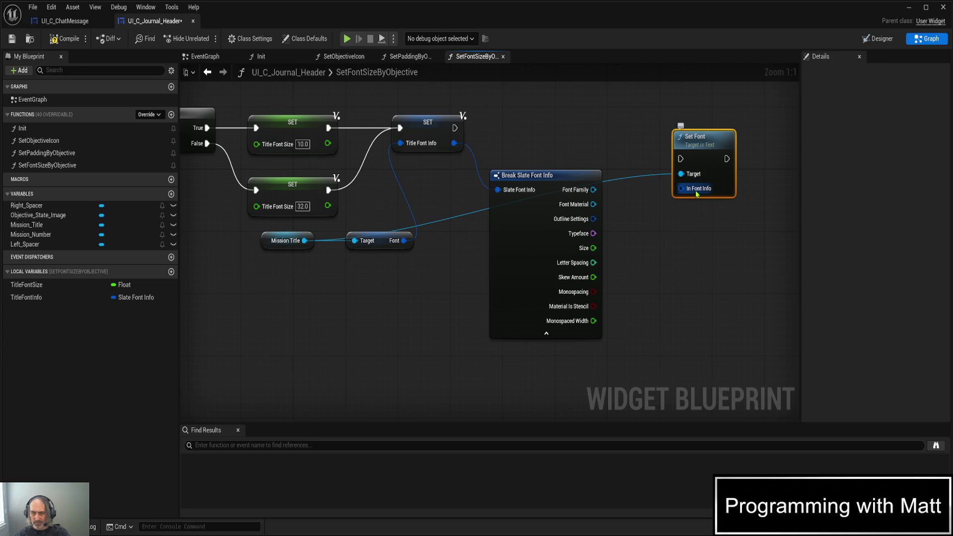
left_click_drag(702, 147, 689, 116)
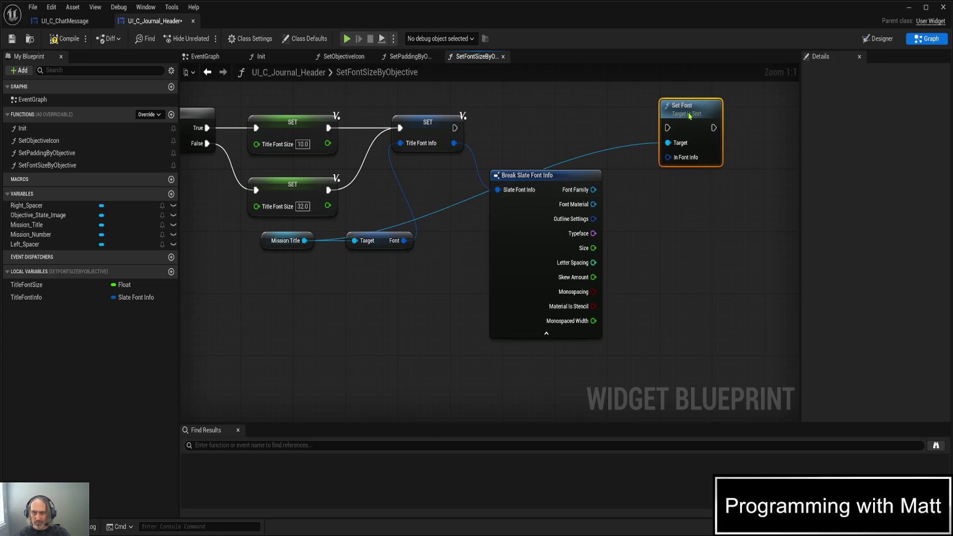
mouse_move(454, 127)
left_mouse_down()
mouse_move(625, 114)
mouse_move(669, 128)
left_mouse_up()
key("ctrl+s")
- Split Set Font's In Font Info pin into its member inputs
right_click(685, 159)
left_click(695, 217)
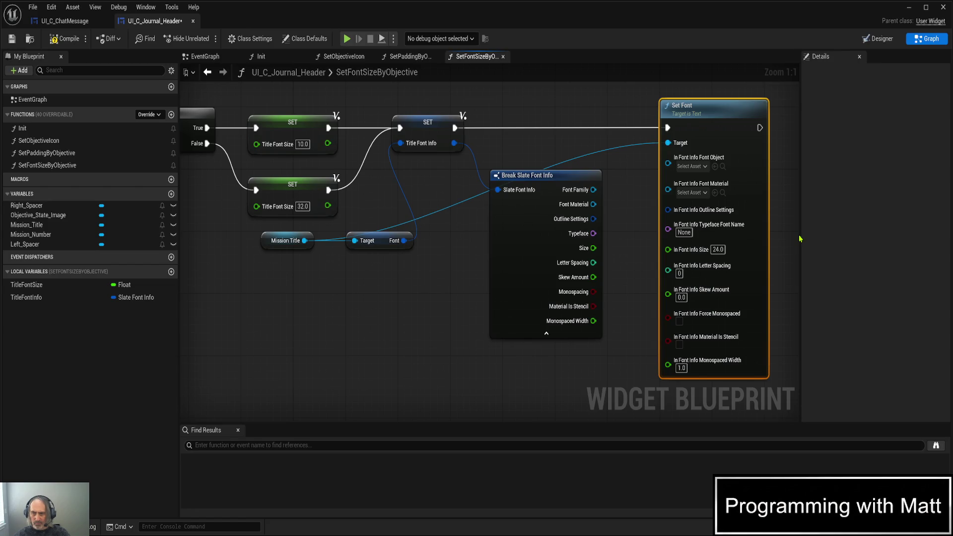
scroll(665, 281, "down", 3)
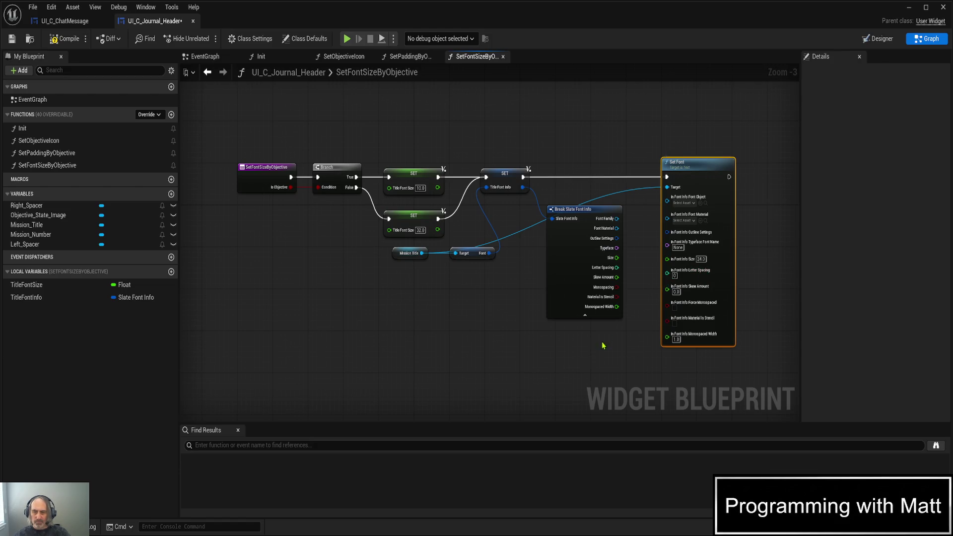
left_click_drag(602, 345, 555, 336)
scroll(579, 268, "up", 3)
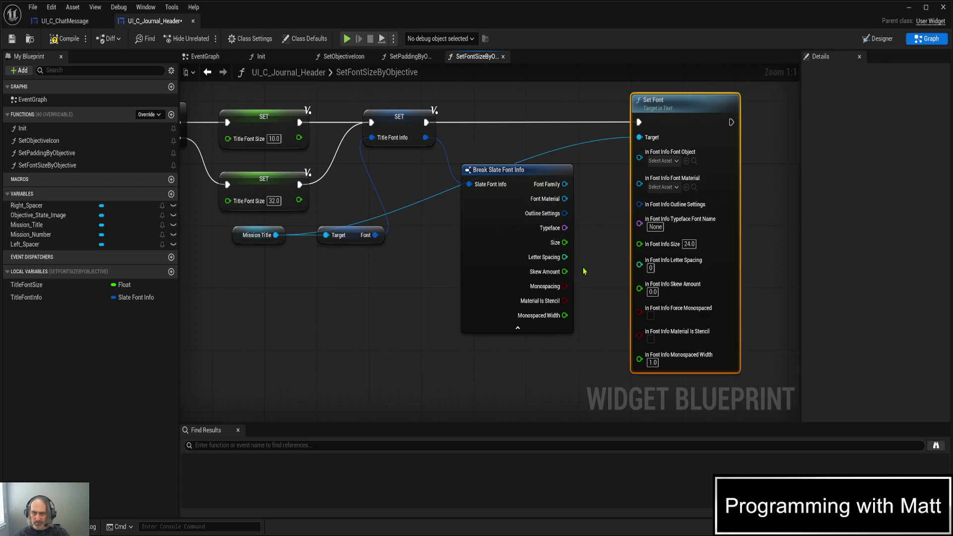
- Wire Break Slate Font Info's family, material, outline, typeface, stencil, monospacing, letter spacing and skew into Set Font
left_click_drag(584, 271, 547, 254)
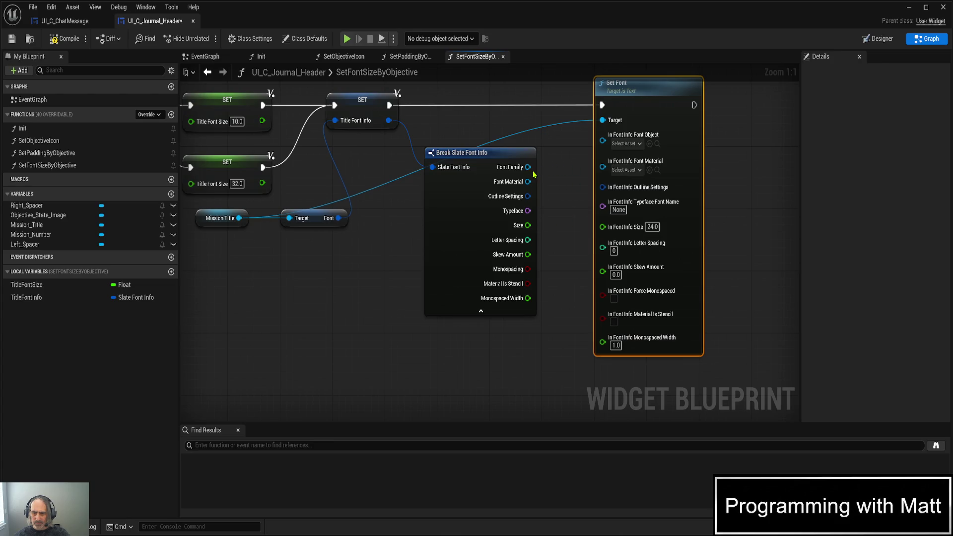
left_click_drag(529, 167, 603, 135)
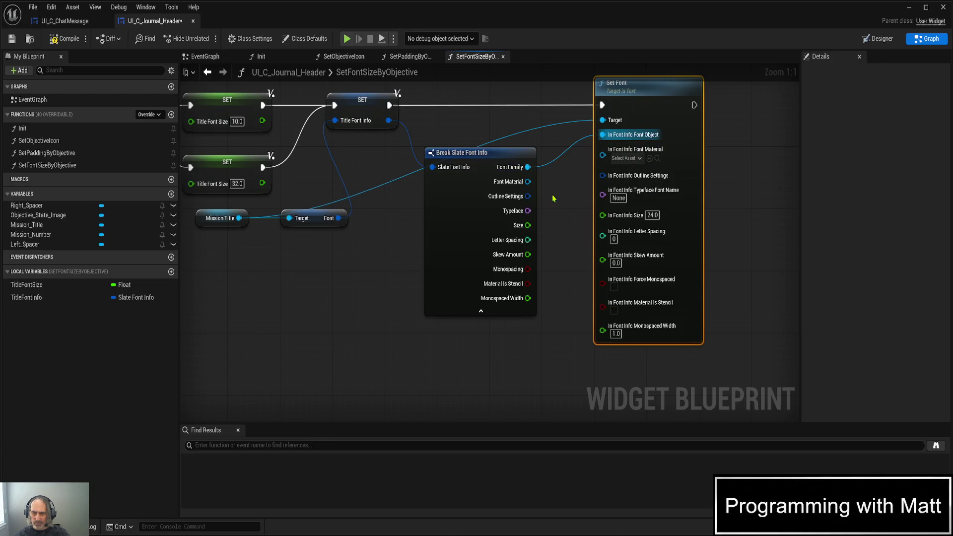
mouse_move(528, 182)
left_mouse_down()
mouse_move(581, 178)
mouse_move(604, 158)
left_mouse_up()
left_click_drag(528, 196, 602, 164)
left_click_drag(528, 211, 603, 183)
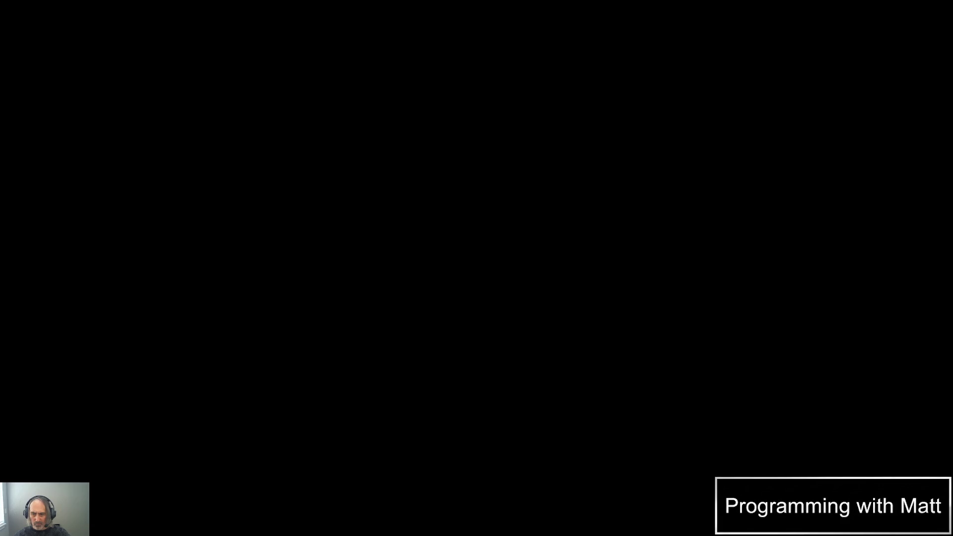
left_click_drag(528, 284, 602, 281)
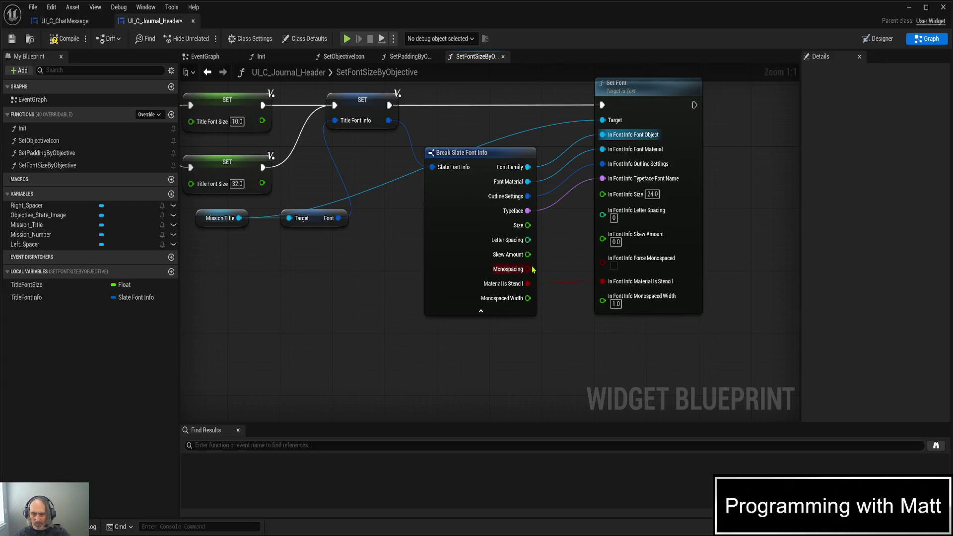
left_click_drag(529, 269, 602, 262)
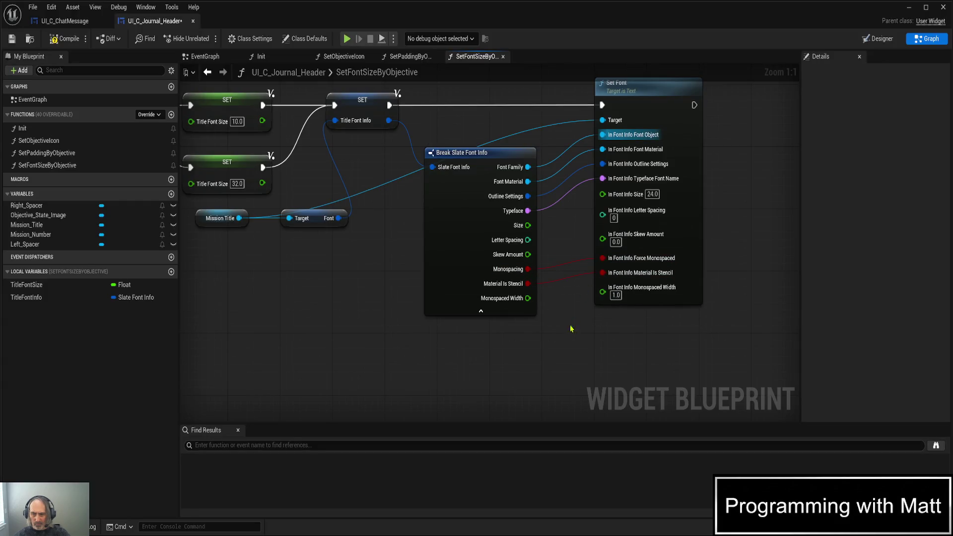
left_click_drag(528, 297, 602, 293)
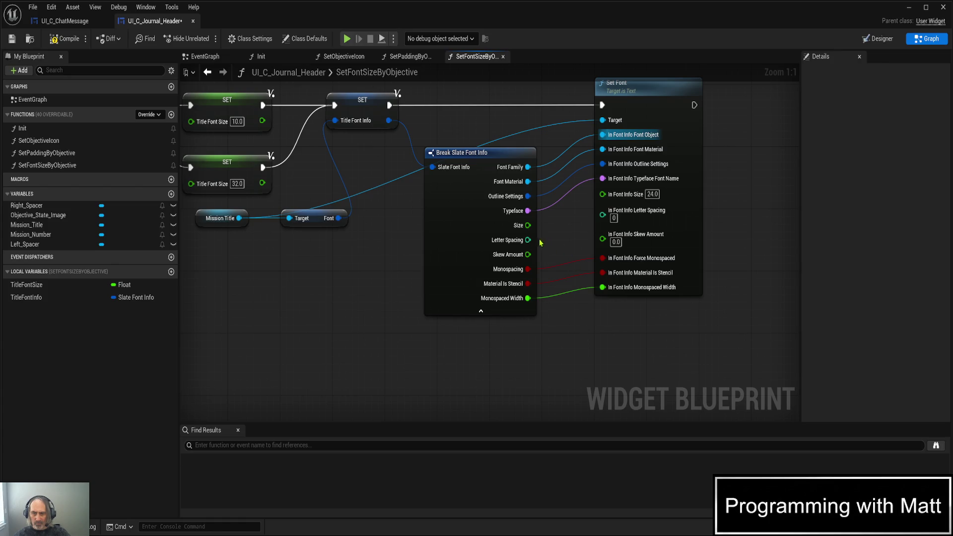
left_click_drag(528, 240, 603, 214)
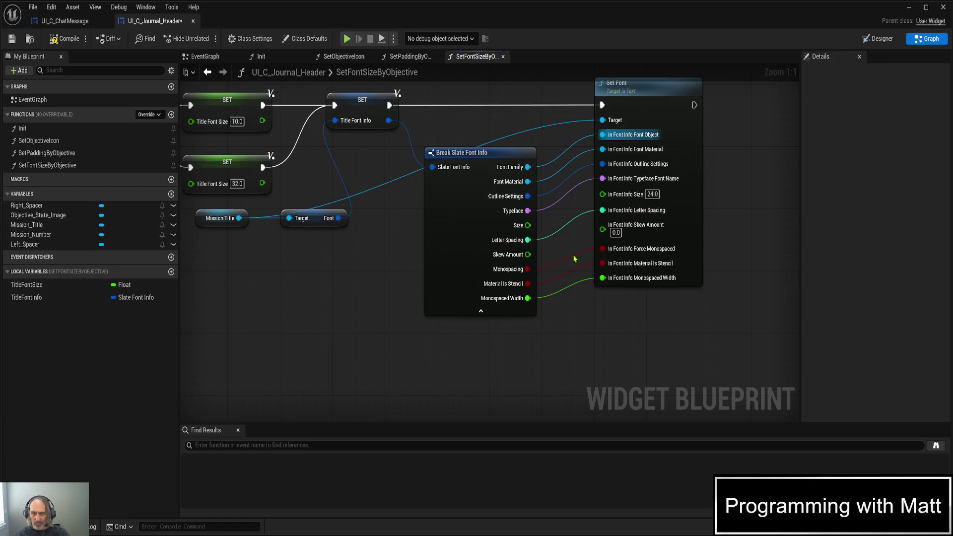
left_click_drag(529, 255, 603, 227)
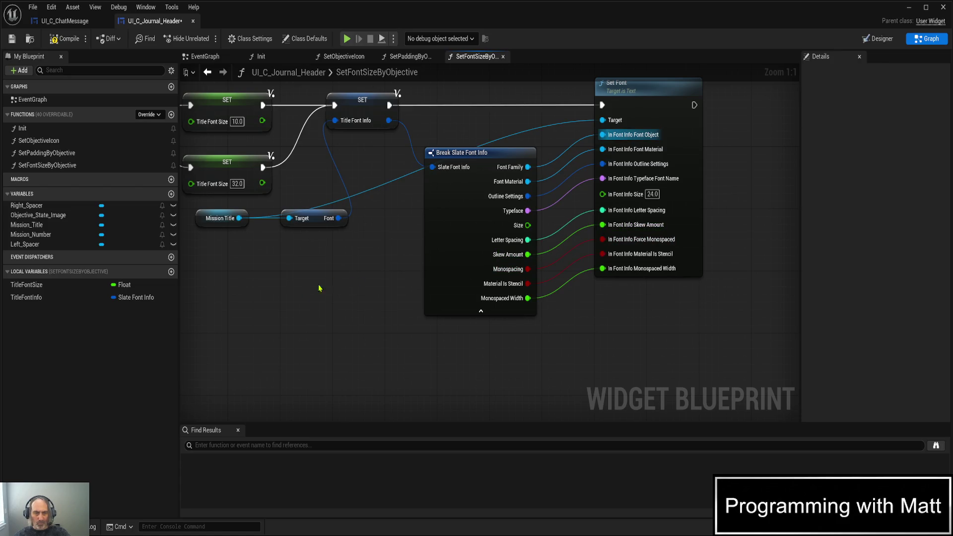
- Place a Title Font Size getter in the graph near Set Font
left_click(70, 285)
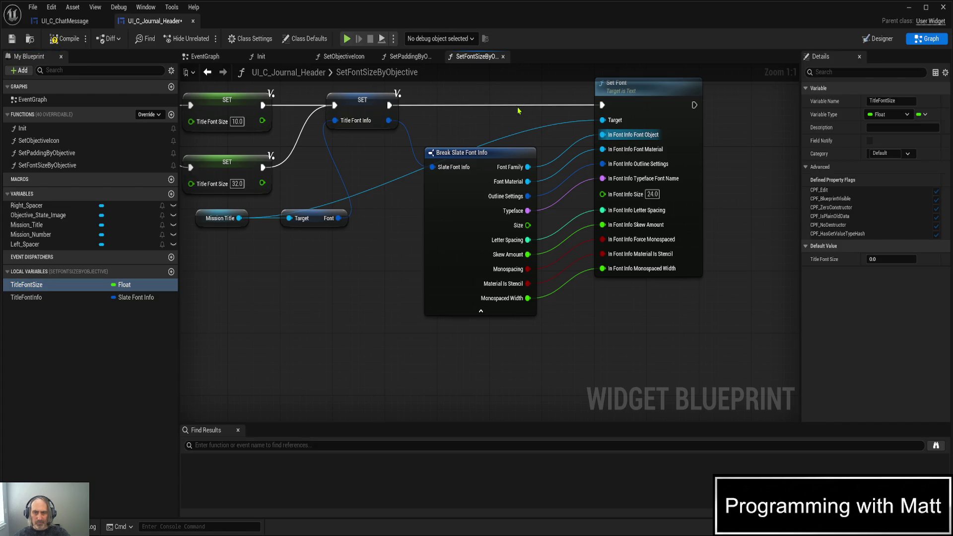
left_click_drag(69, 284, 509, 94)
mouse_move(481, 147)
left_mouse_down()
mouse_move(467, 124)
mouse_move(587, 251)
left_mouse_up()
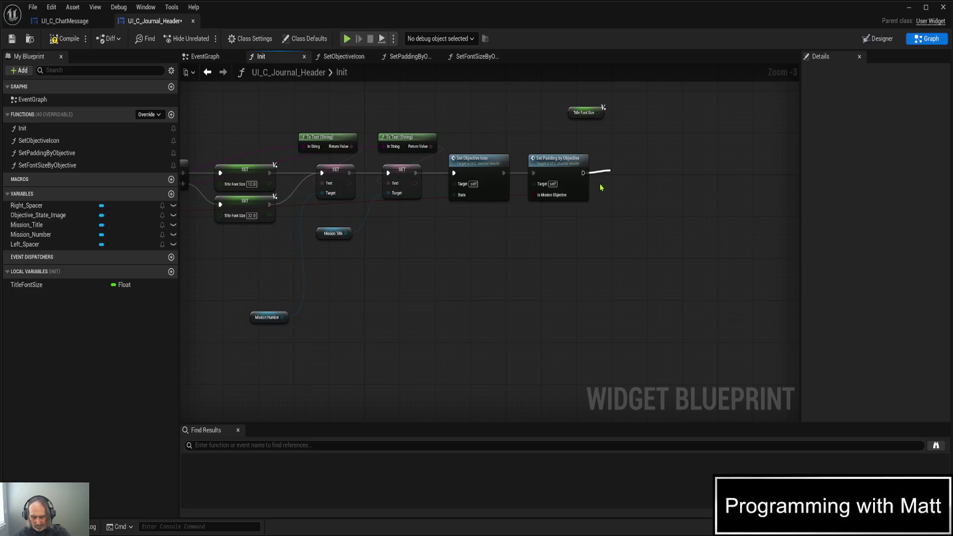
- Call Set Font Size by Objective after Set Padding in Init with Is Objective, save, and play-test
left_click_drag(600, 188, 609, 173)
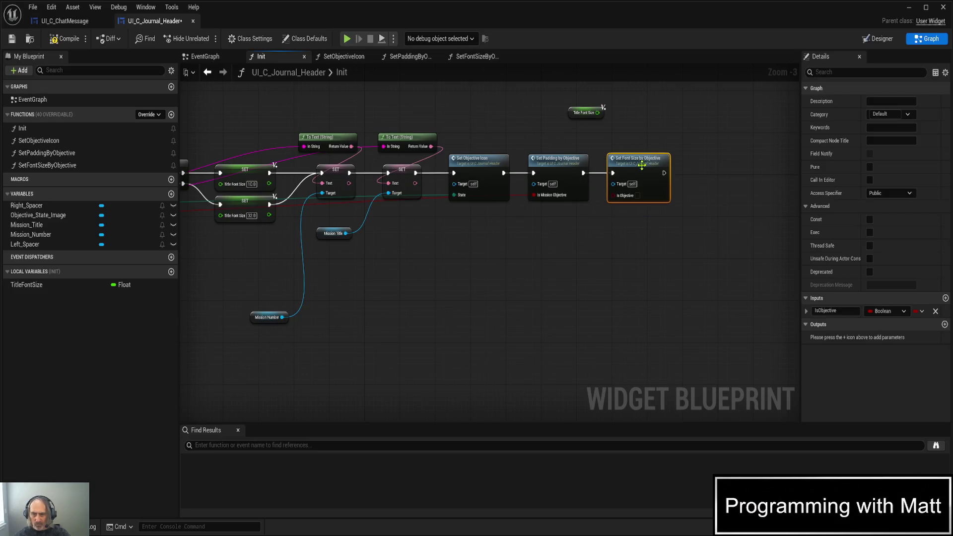
left_click_drag(506, 294, 630, 278)
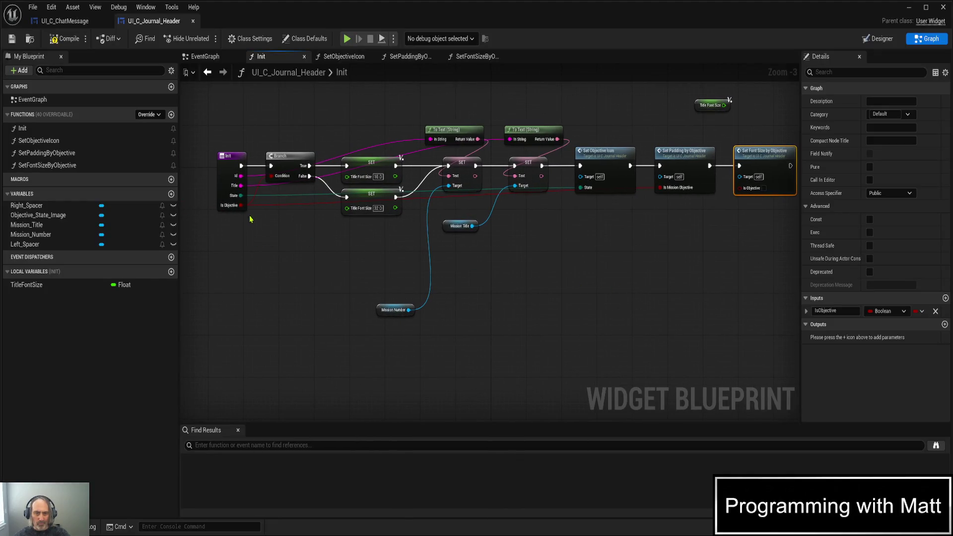
mouse_move(240, 205)
left_mouse_down()
mouse_move(634, 270)
mouse_move(749, 202)
mouse_move(743, 189)
left_mouse_up()
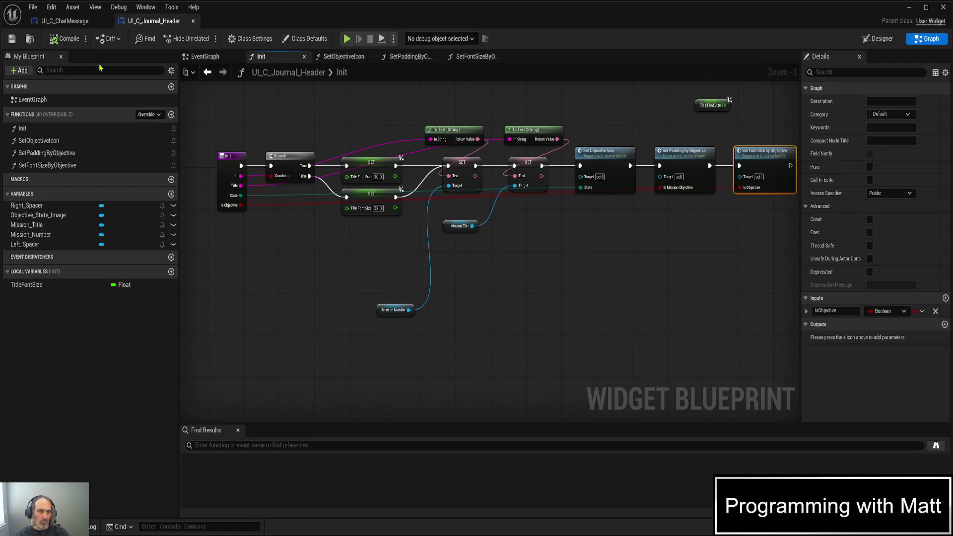
left_click(14, 44)
key("alt+p")
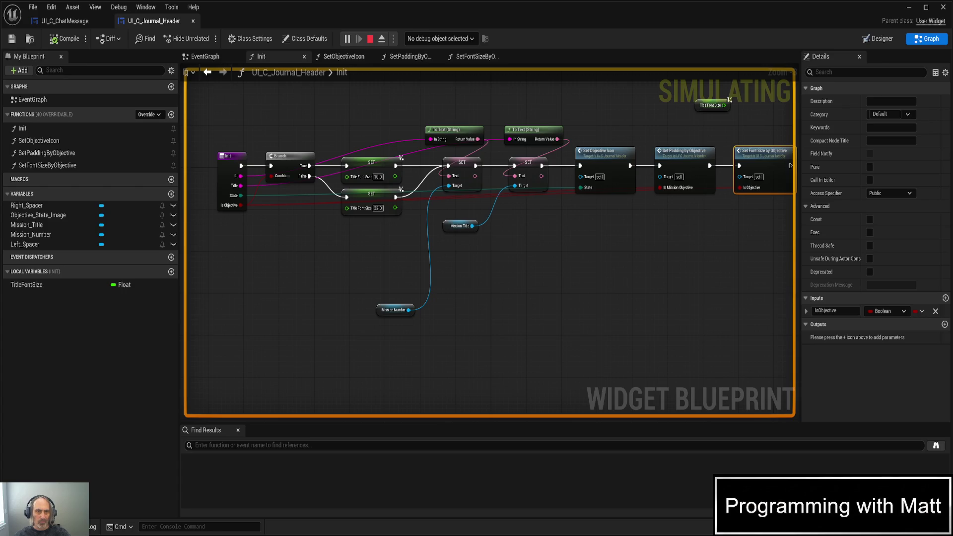
key("Escape")
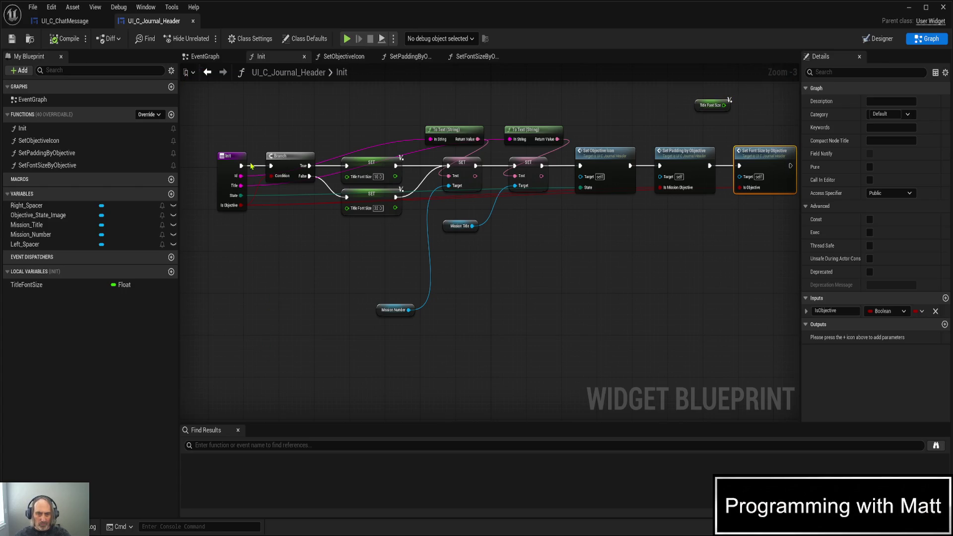
- Delete the Branch node and both title-font-size SET nodes from Init
left_click(275, 135)
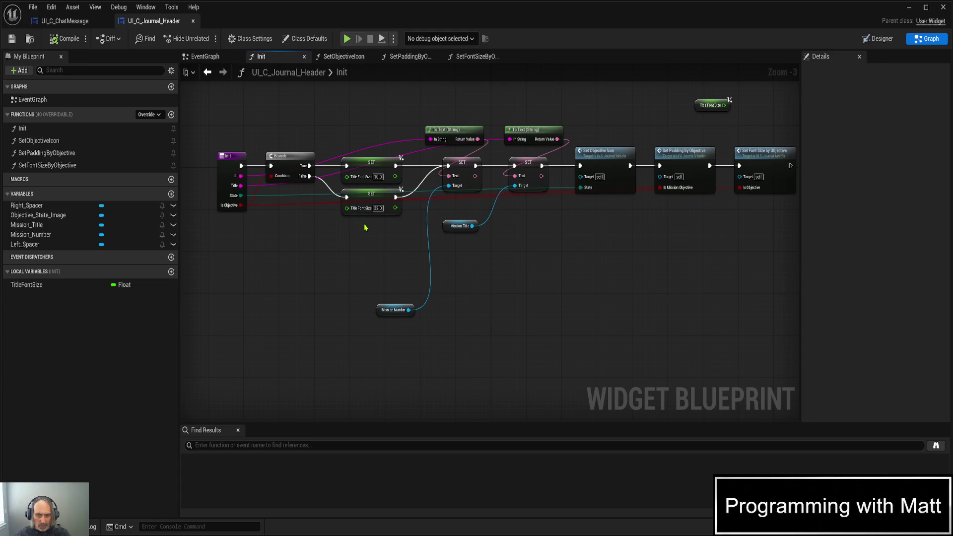
left_click_drag(272, 119, 376, 223)
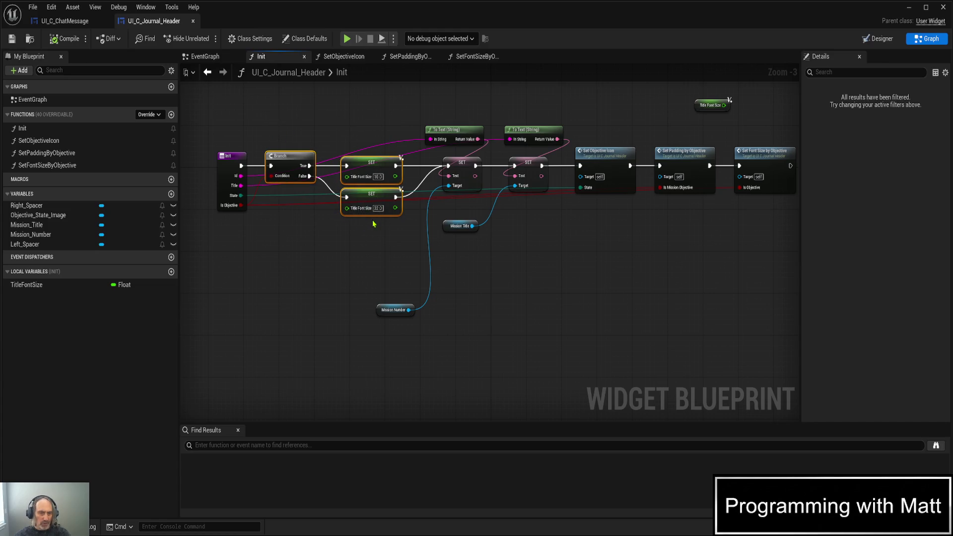
key("Delete")
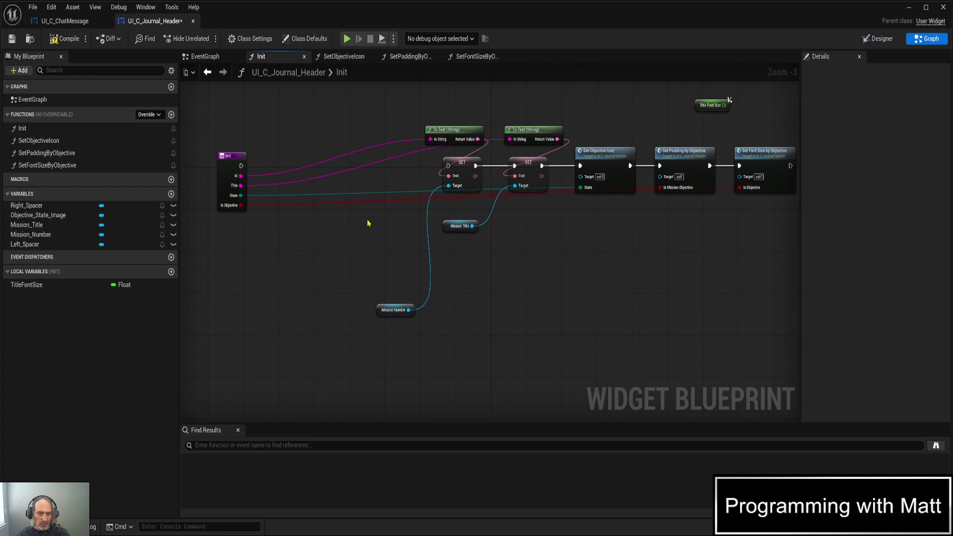
- Move the Init node right next to the remaining text SET nodes
left_click_drag(228, 156, 449, 166)
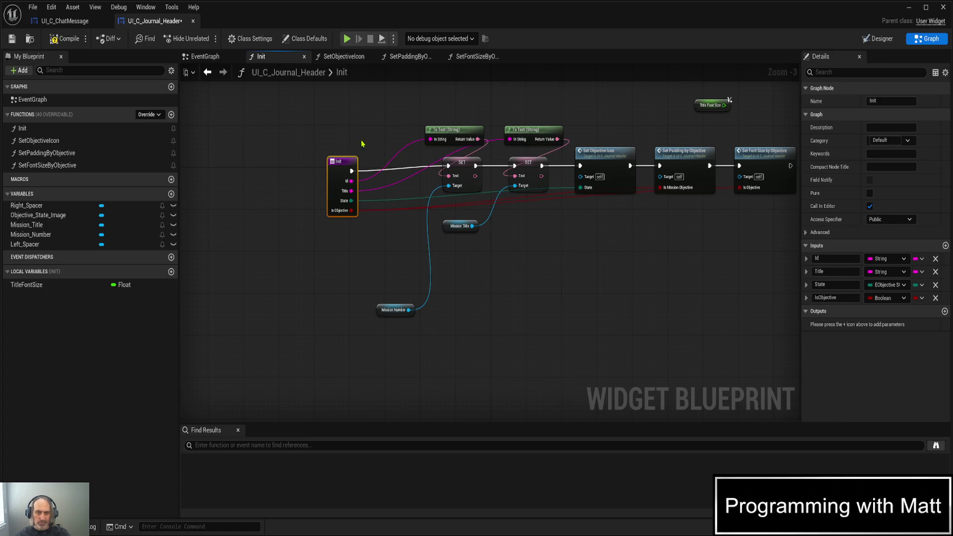
left_click(464, 162)
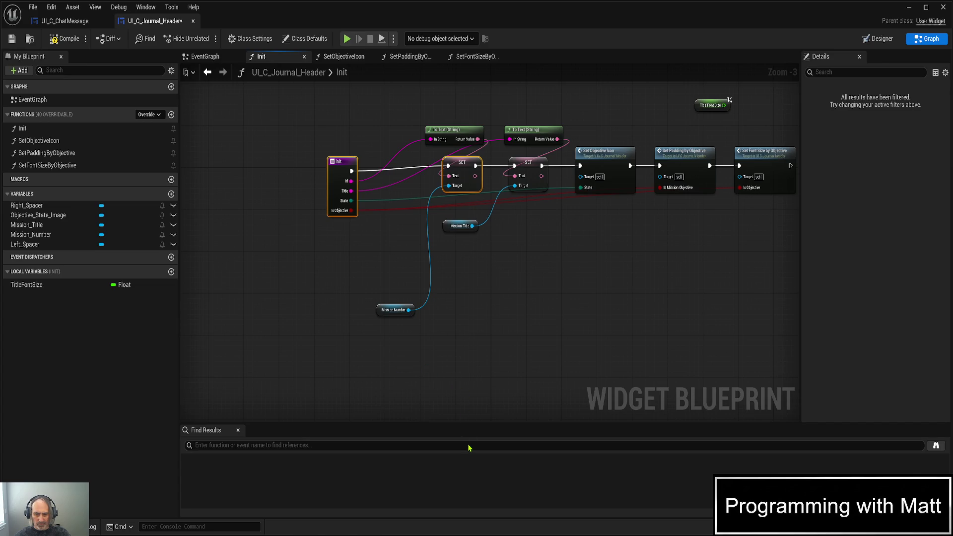
left_click_drag(339, 159, 389, 154)
left_click(270, 199)
left_click(345, 155)
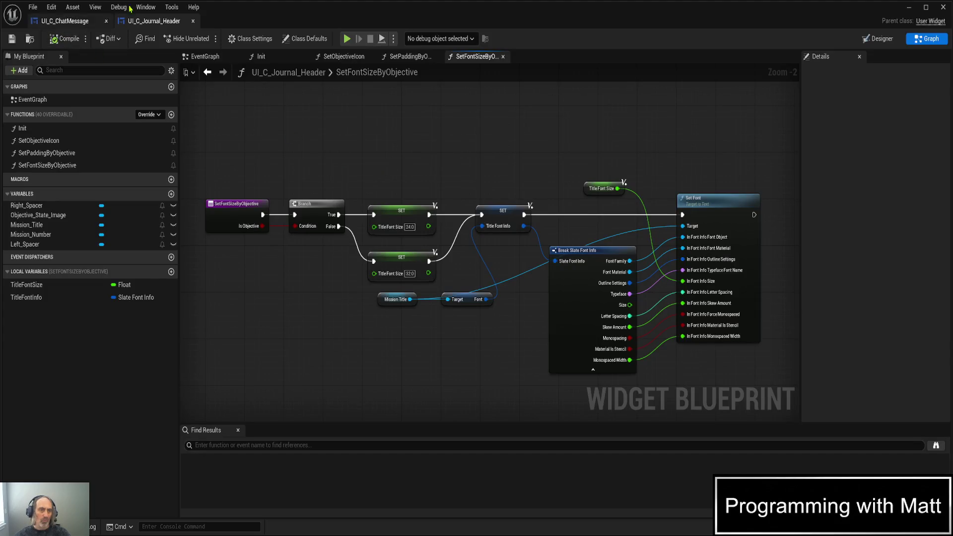
- Run and stop a play test, lower the objective title font size from 24 to 20, then save
key("alt+p")
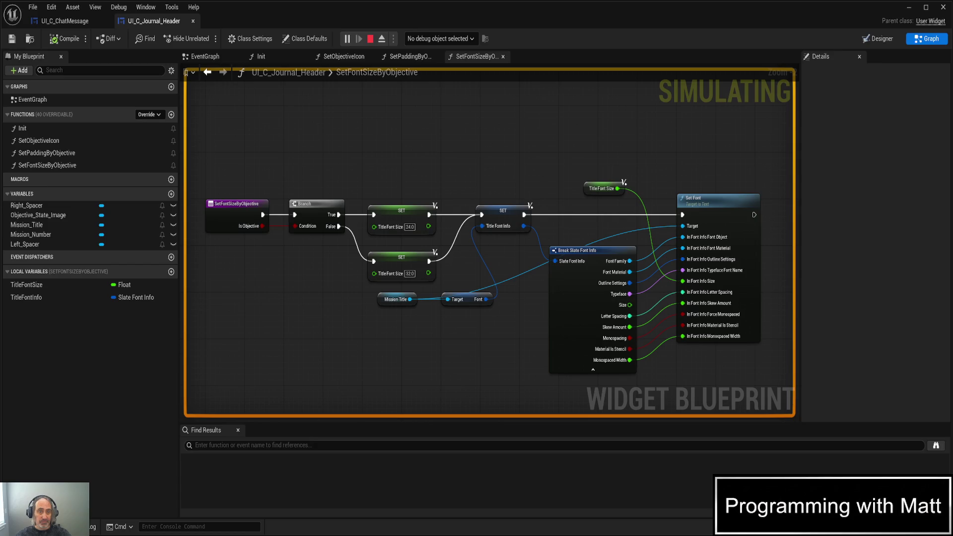
key("Escape")
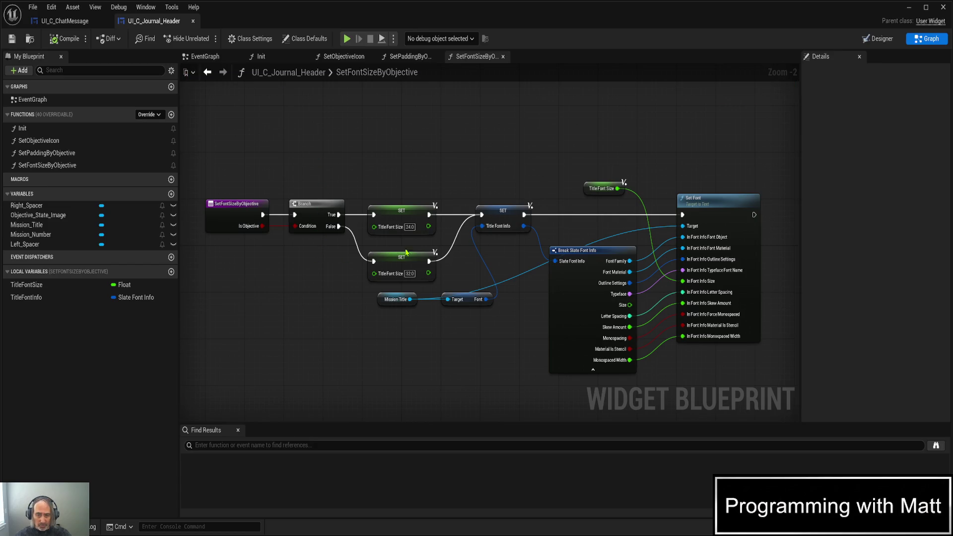
left_click(409, 228)
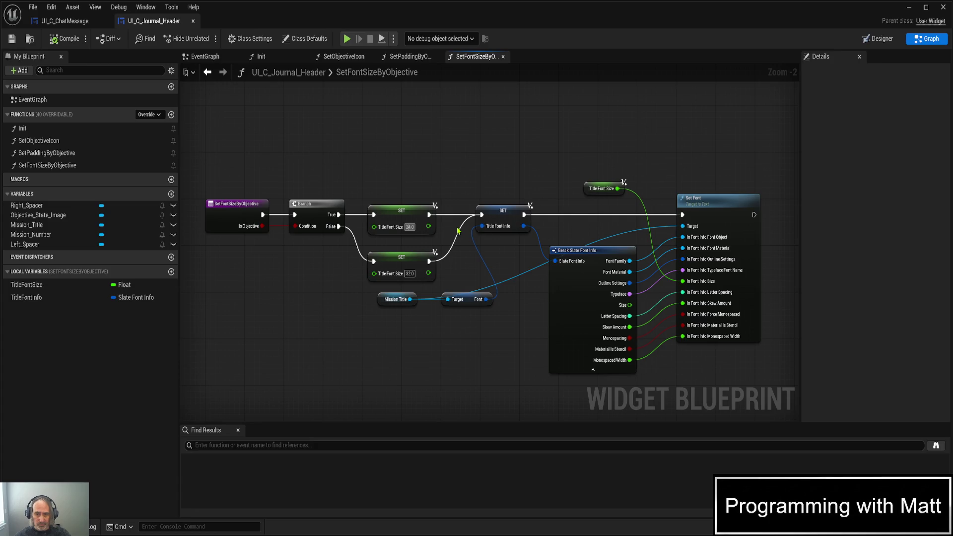
left_click(409, 273)
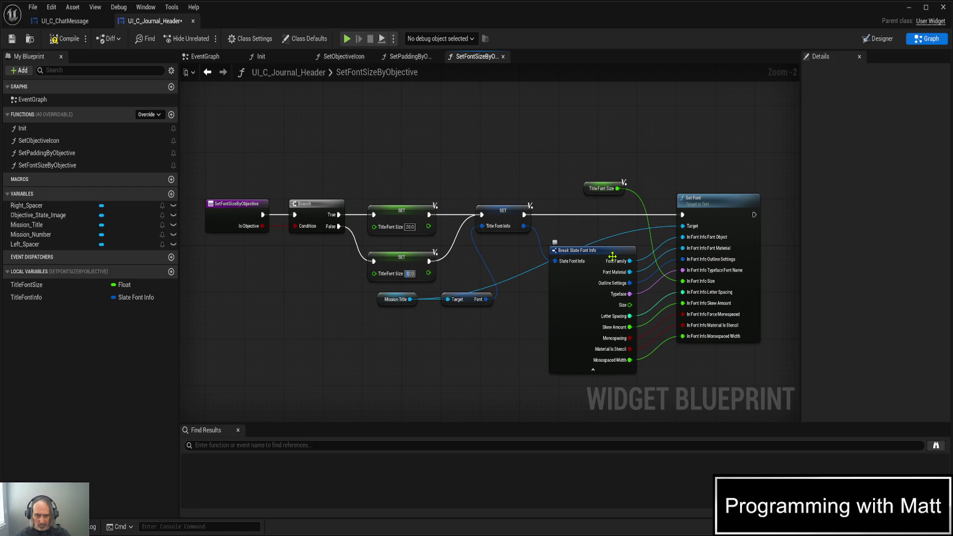
type("24")
key("ctrl+s")
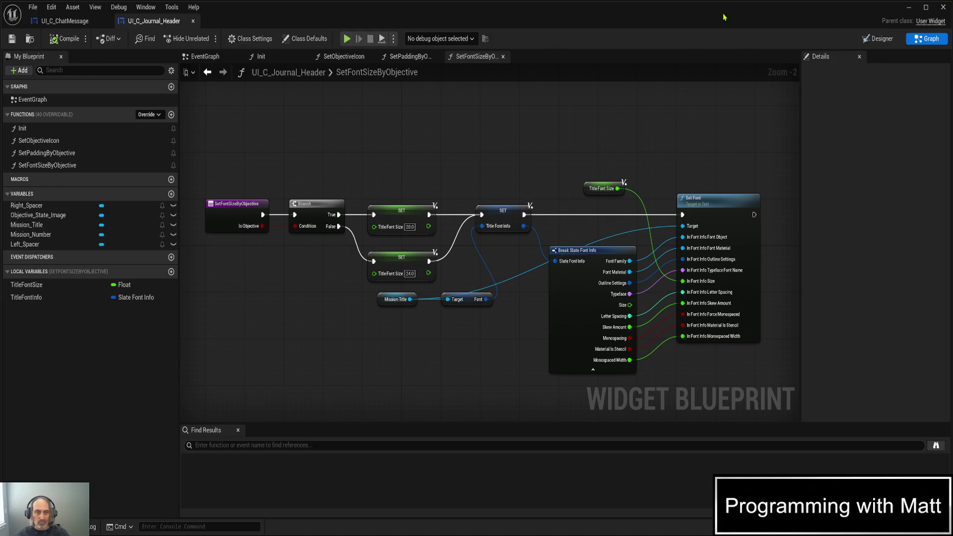
- In Designer, try deleting Mission_Number, then cancel because the graph still references it
left_click(879, 39)
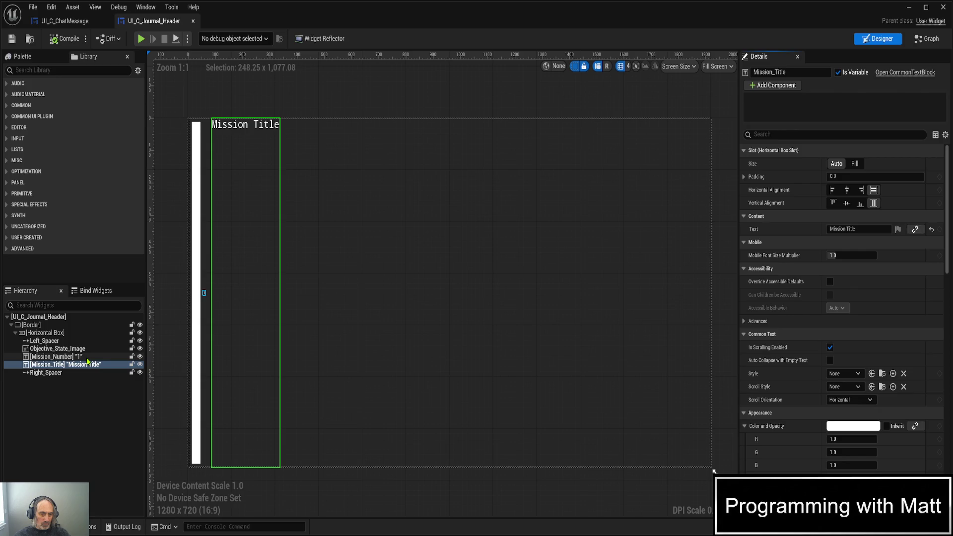
left_click(87, 358)
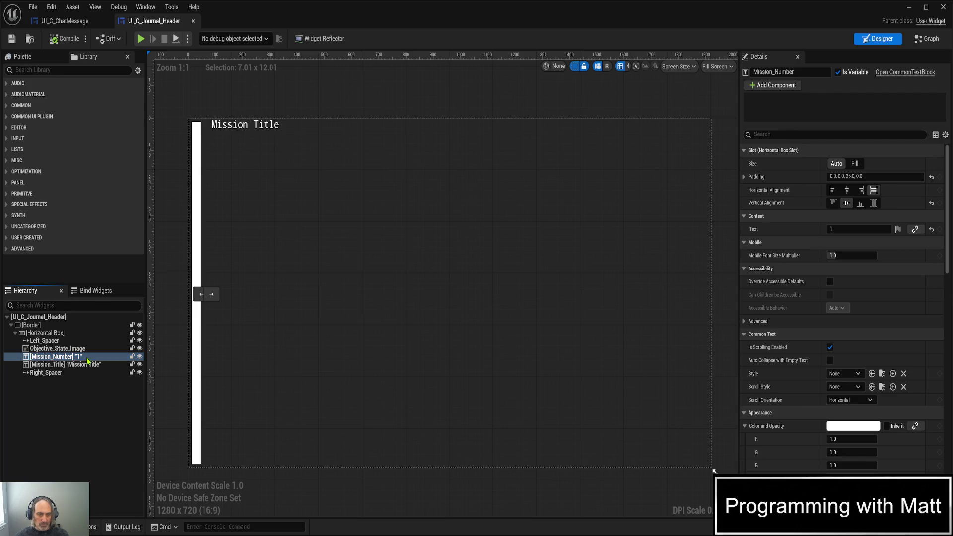
key("Delete")
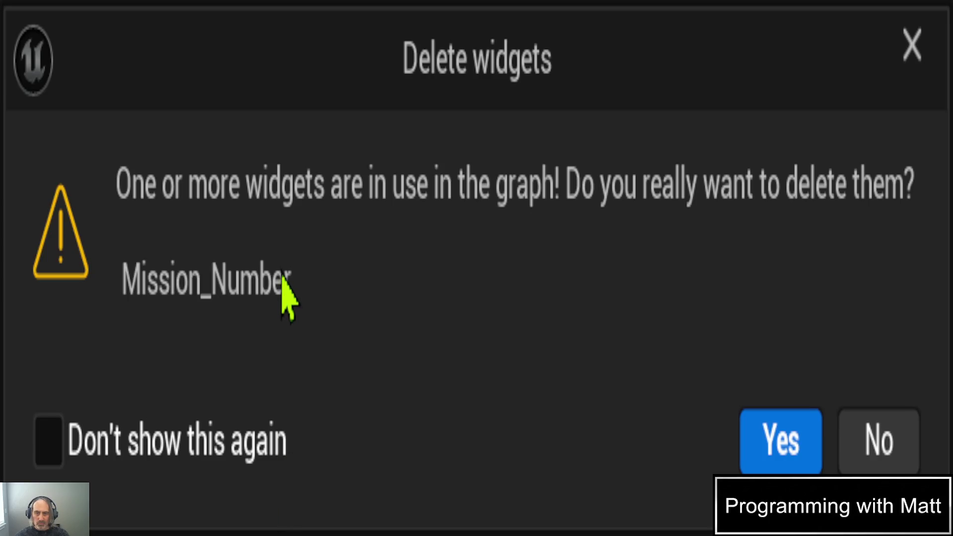
left_click(879, 439)
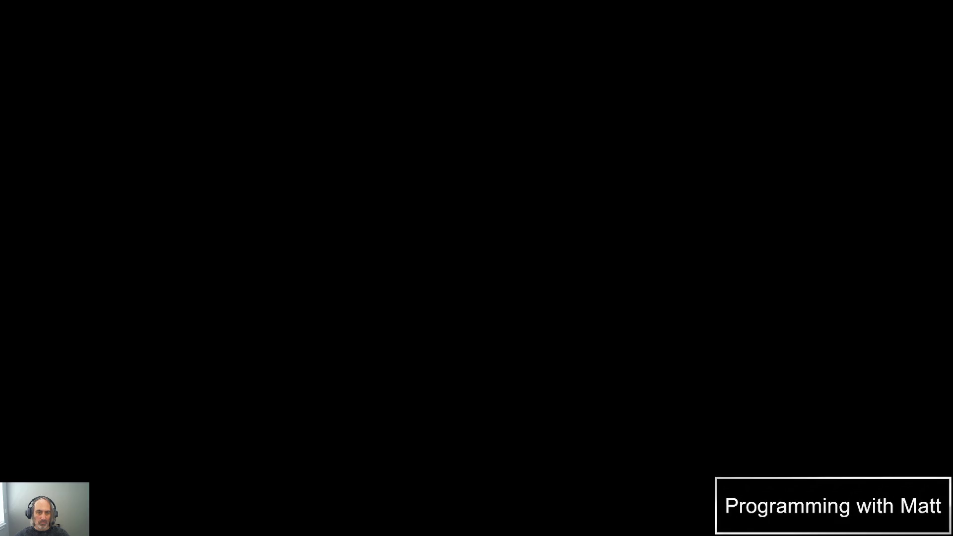
- Delete the Mission Number To Text and SET nodes from the Init graph
scroll(436, 279, "up", 2)
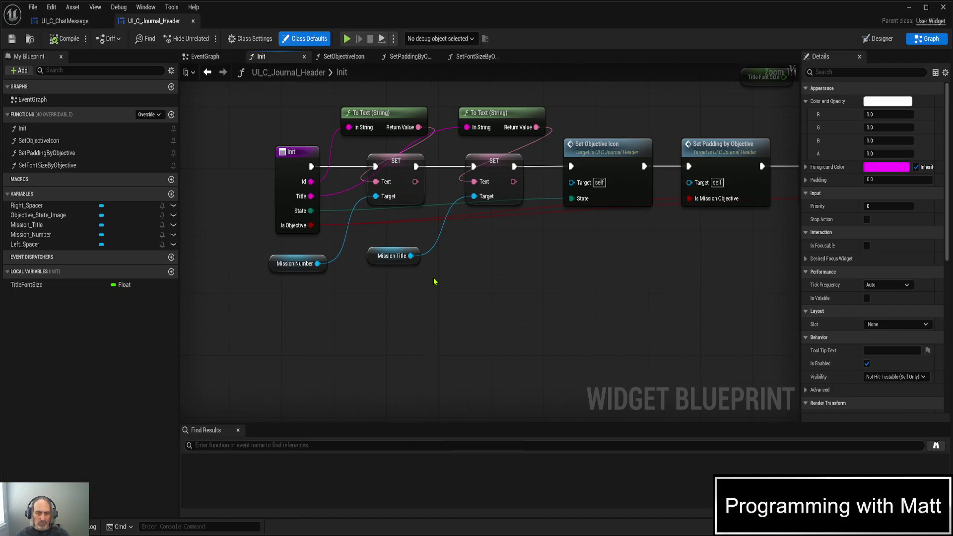
scroll(443, 293, "up", 1)
left_click_drag(442, 294, 451, 332)
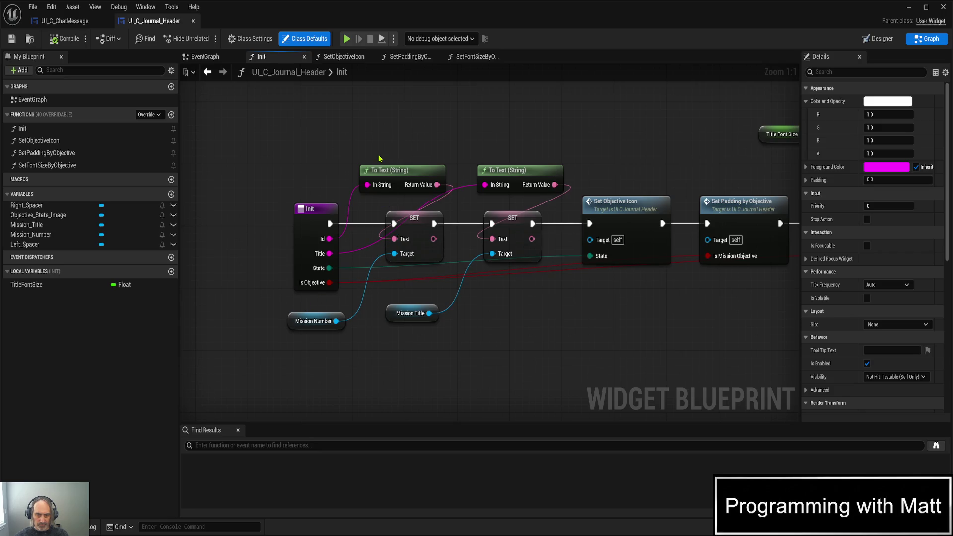
left_click_drag(383, 146, 420, 276)
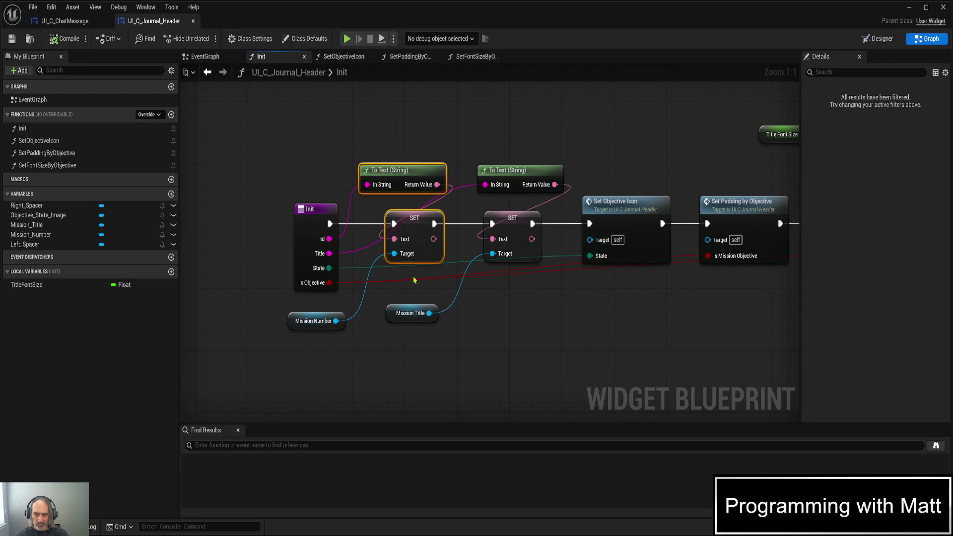
key("Delete")
- Delete the Mission Number getter and wire Init's execution directly into the Mission Title SET
mouse_move(262, 317)
left_mouse_down()
mouse_move(348, 332)
mouse_move(354, 352)
left_mouse_up()
key("Delete")
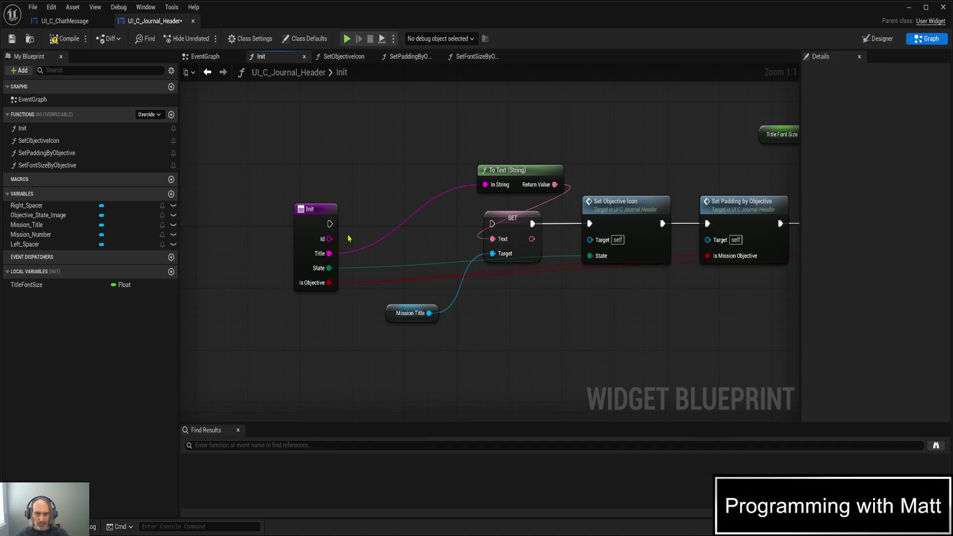
left_click_drag(330, 223, 492, 224)
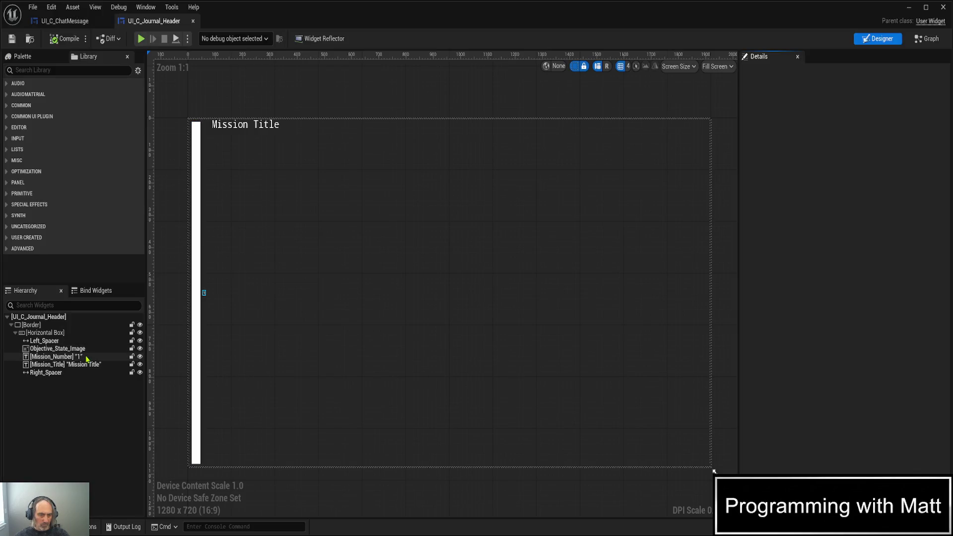
left_click(87, 357)
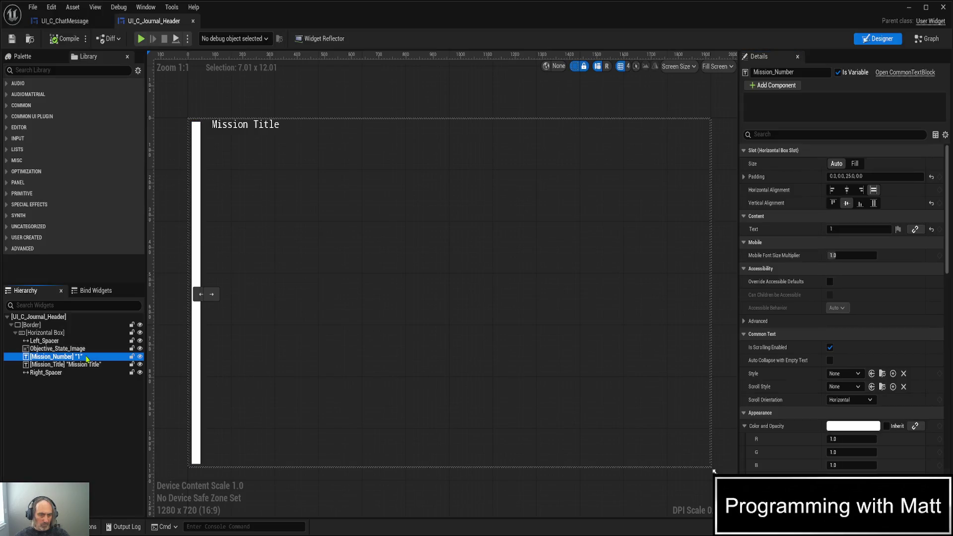
- Remove Mission_Number from the Hierarchy, then launch Simulate with Alt+S
key("Delete")
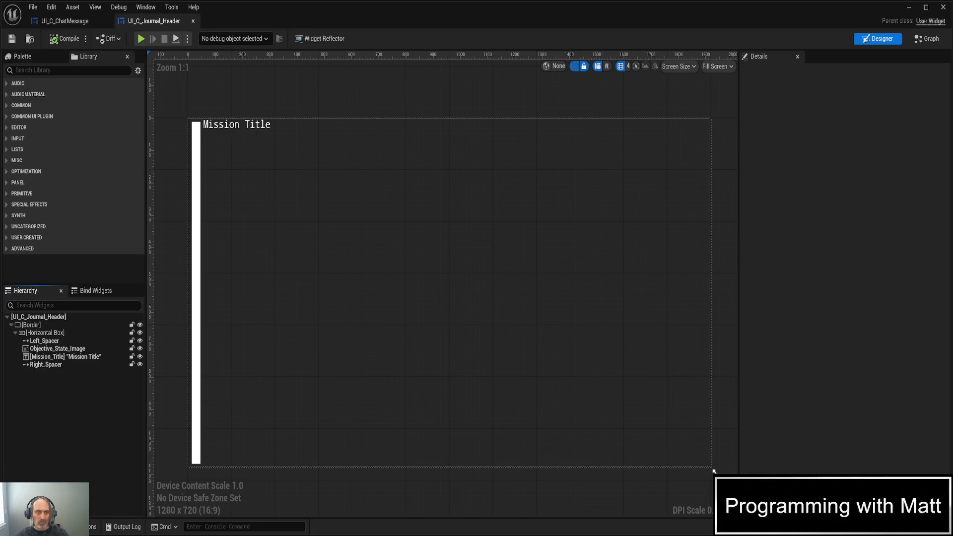
key("alt+s")
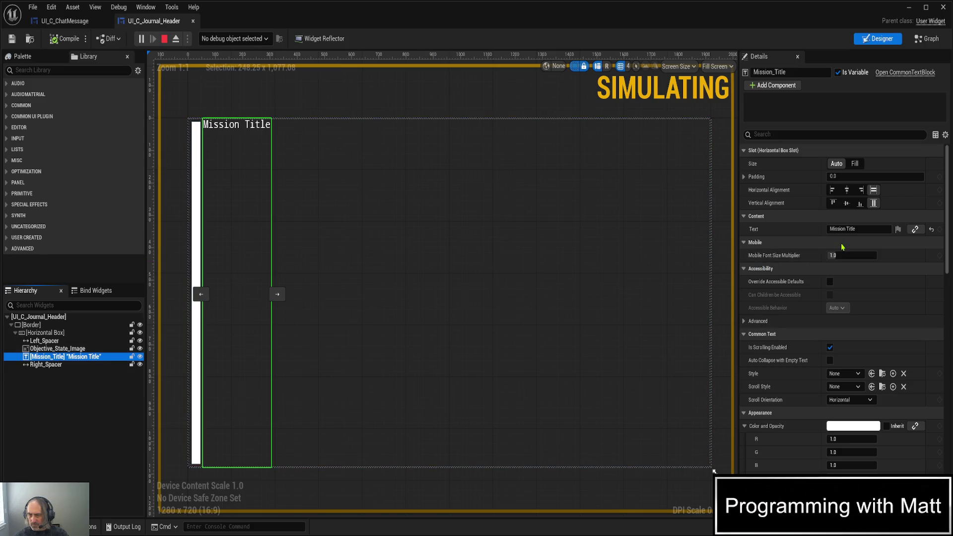
- Set Mission_Title's vertical alignment to Center, then save, compile, and stop simulating
left_click(847, 204)
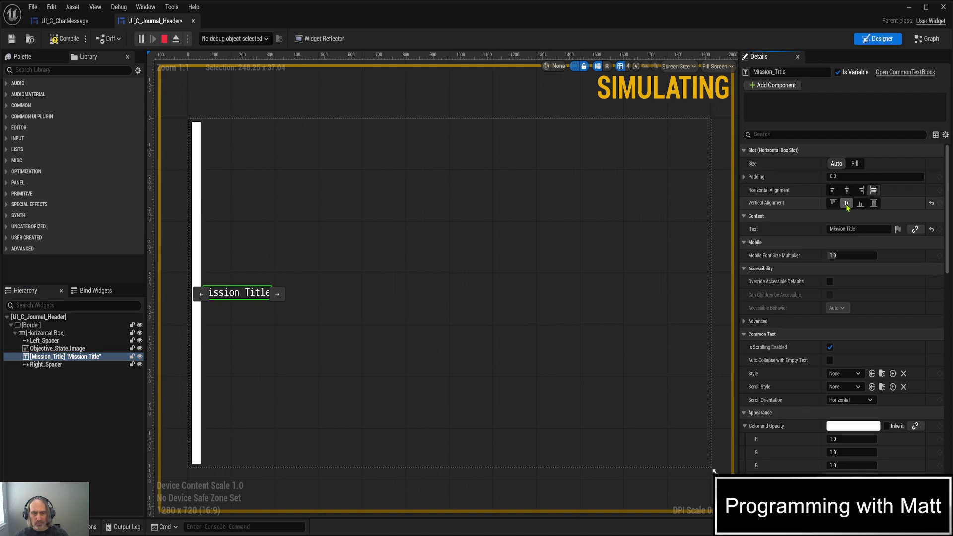
key("ctrl+s")
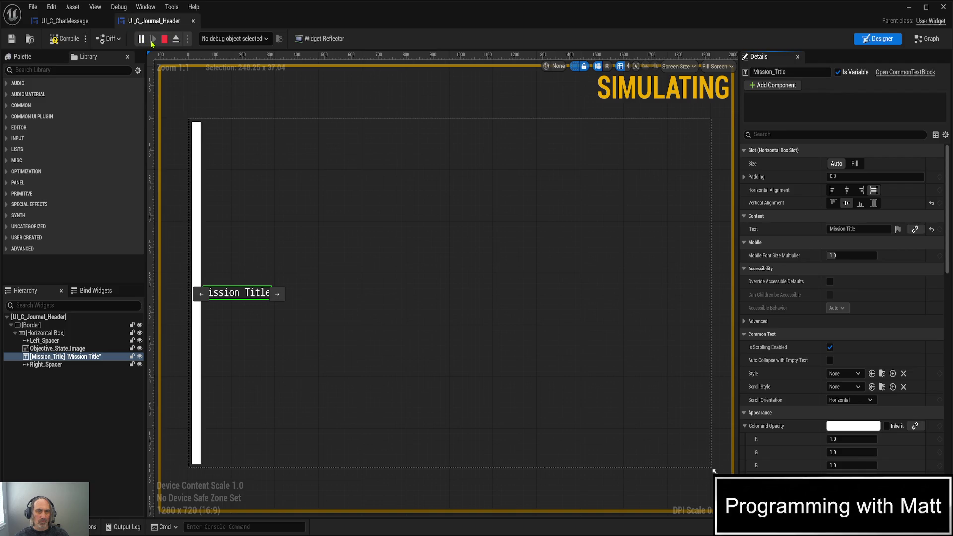
left_click(73, 45)
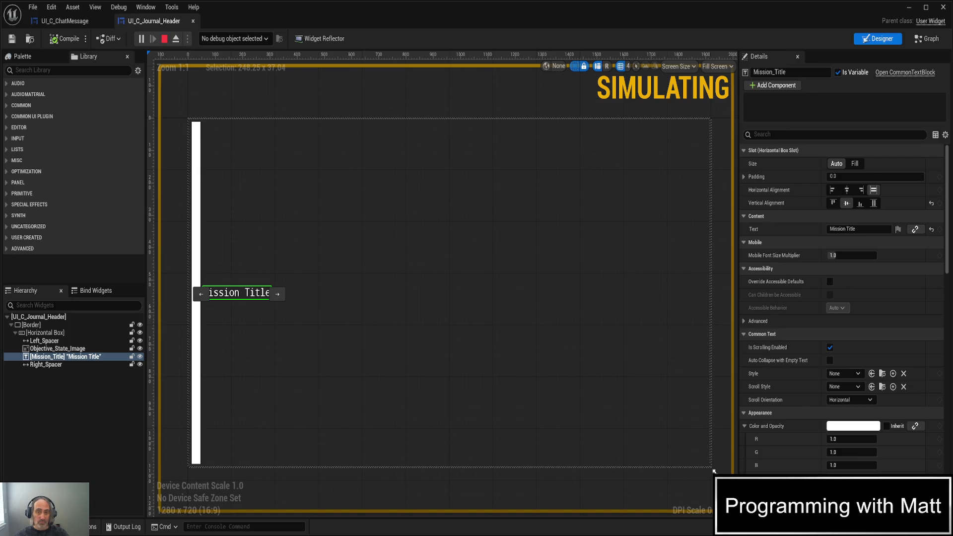
key("Escape")
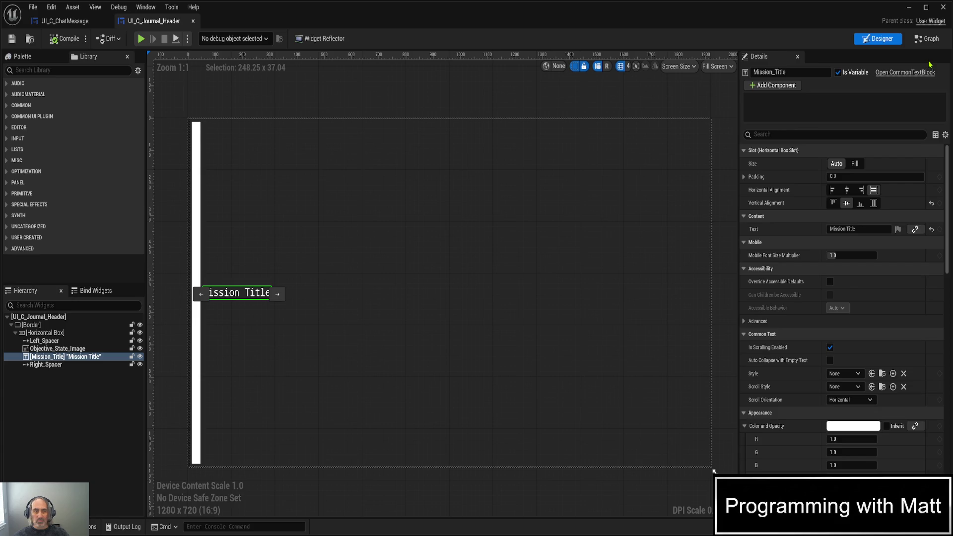
- Return to the Graph and frame the full Init chain ending in Set Font Size by Objective
left_click(928, 39)
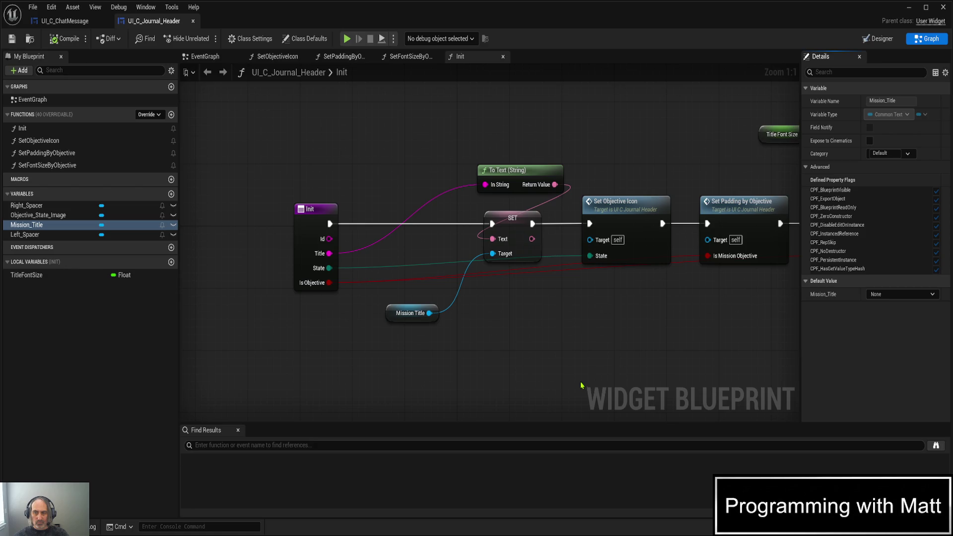
scroll(582, 387, "down", 1)
left_click_drag(647, 387, 495, 373)
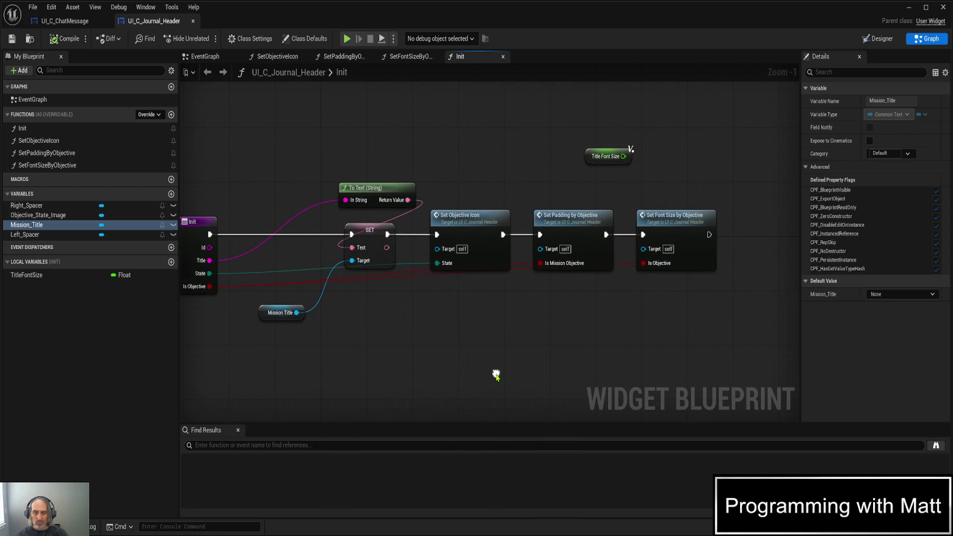
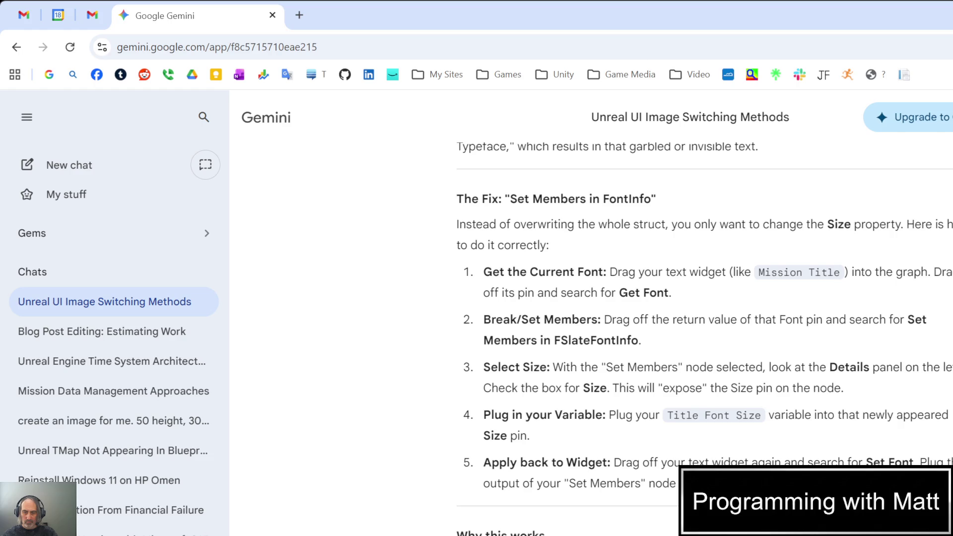
- Ask Gemini how to hide the icon but keep its space, read the Hidden-versus-Collapsed reply, and compile
key("Return")
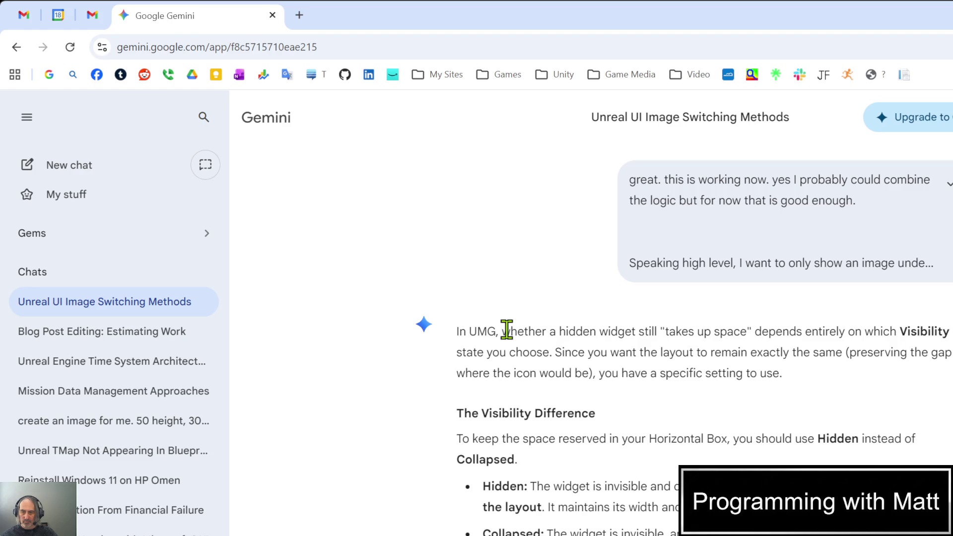
scroll(507, 331, "down", 5)
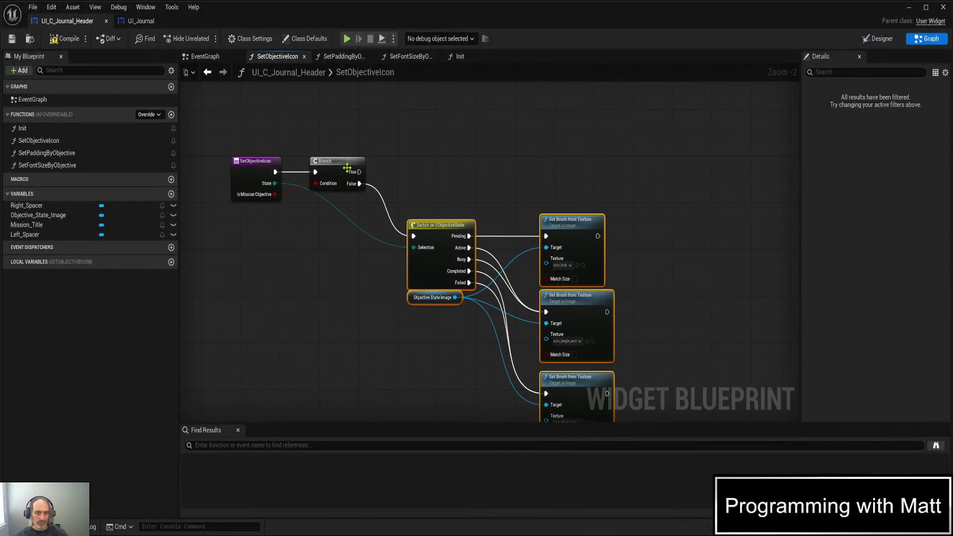
left_click(67, 38)
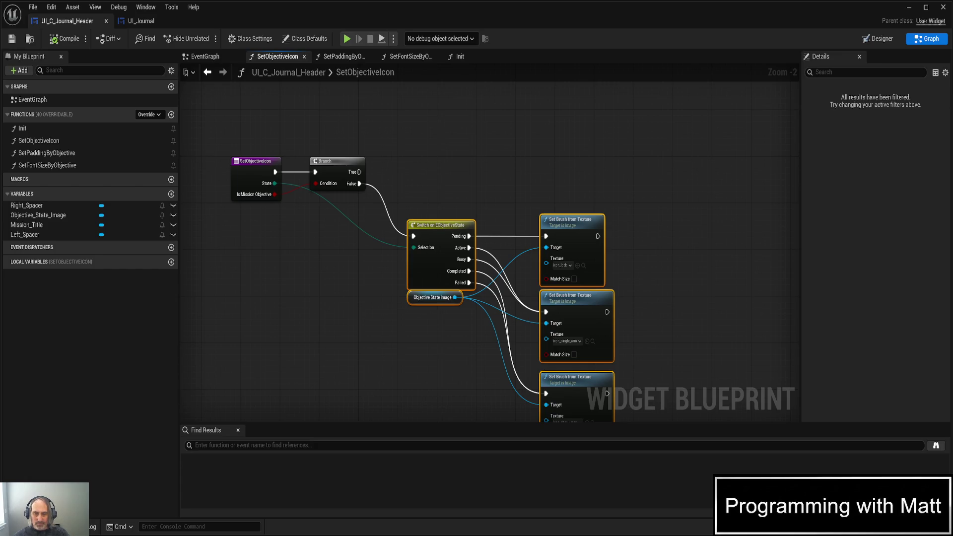
- Move the Objective State Image getter lower and add a Set Visibility node targeting it
left_click(400, 332)
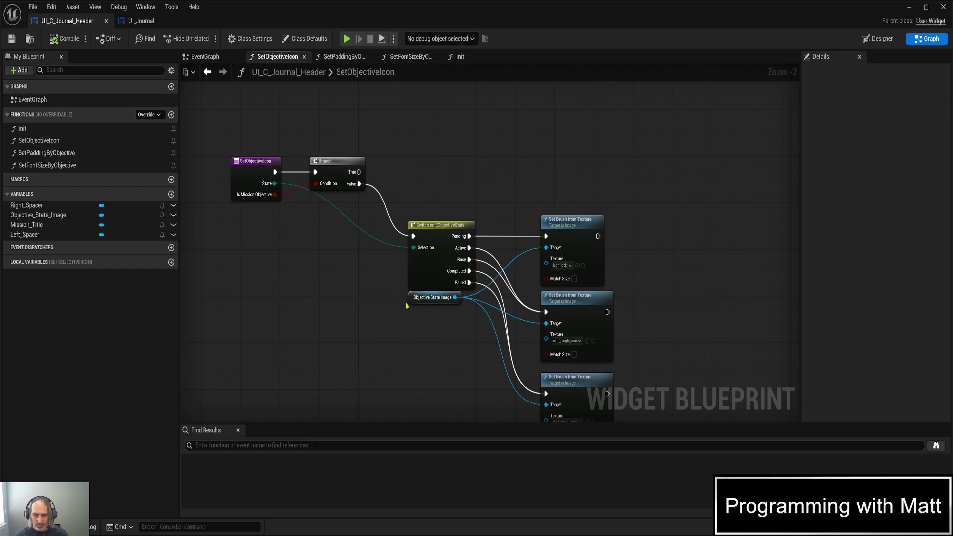
left_click_drag(409, 301, 412, 325)
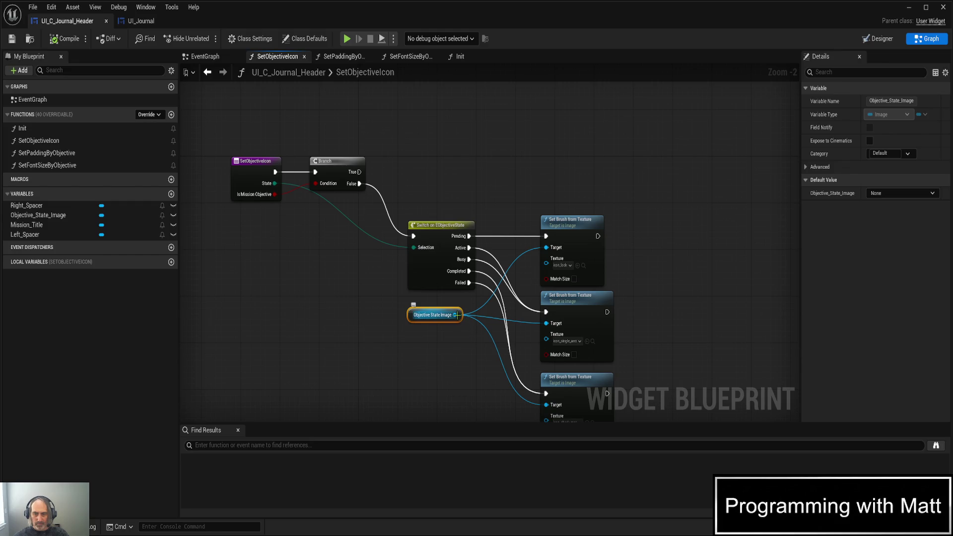
mouse_move(456, 314)
left_mouse_down()
mouse_move(457, 183)
mouse_move(493, 135)
left_mouse_up()
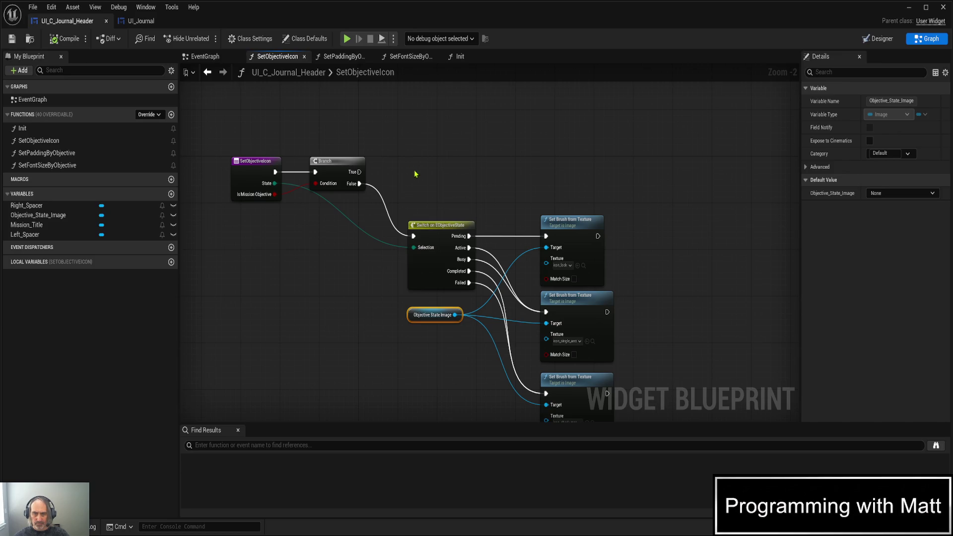
mouse_move(455, 314)
left_mouse_down()
mouse_move(479, 167)
mouse_move(514, 123)
mouse_move(517, 134)
left_mouse_up()
left_click(534, 290)
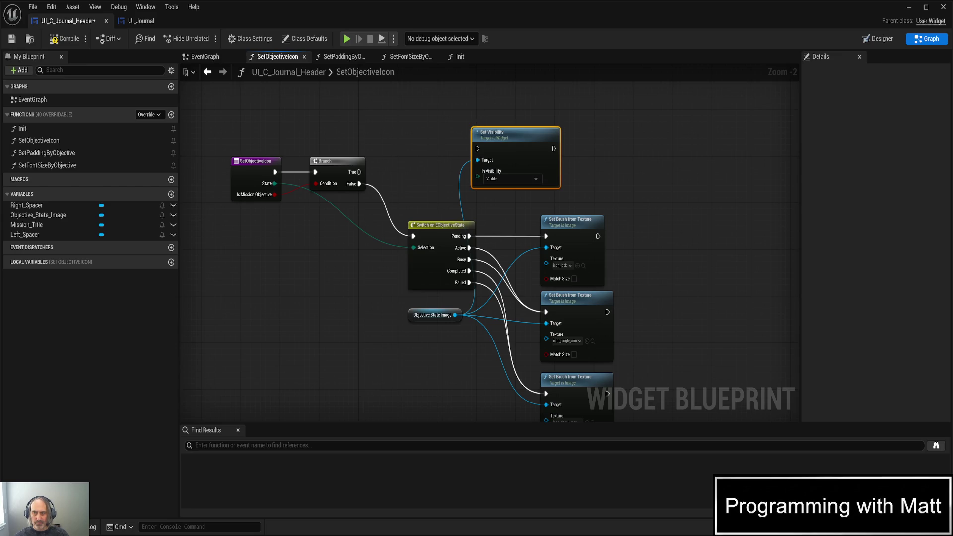
- Set In Visibility to Hidden and wire the Branch True output into Set Visibility
left_click(512, 179)
left_click(507, 184)
key("ctrl+s")
mouse_move(359, 172)
left_mouse_down()
mouse_move(477, 149)
mouse_move(457, 137)
left_mouse_up()
key("ctrl+s")
- Shift the Switch and Set Brush nodes right, move the image node beside the Branch, save, and play
mouse_move(397, 212)
left_mouse_down()
mouse_move(616, 367)
mouse_move(638, 402)
left_mouse_up()
mouse_move(445, 234)
left_mouse_down()
mouse_move(478, 234)
mouse_move(455, 235)
left_mouse_up()
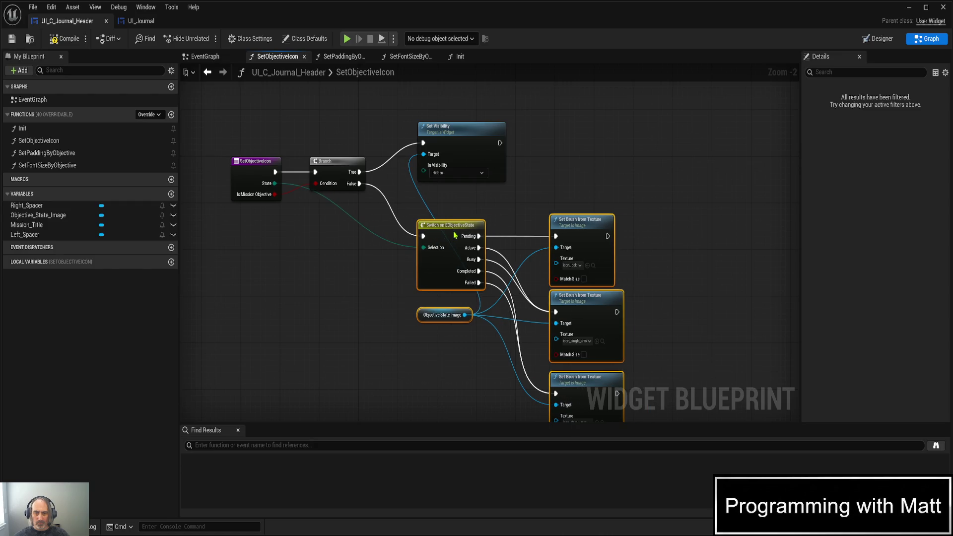
left_click(395, 331)
left_click(431, 321)
mouse_move(431, 321)
left_mouse_down()
mouse_move(370, 304)
mouse_move(391, 198)
mouse_move(403, 208)
mouse_move(310, 219)
mouse_move(309, 250)
left_mouse_up()
key("ctrl+s")
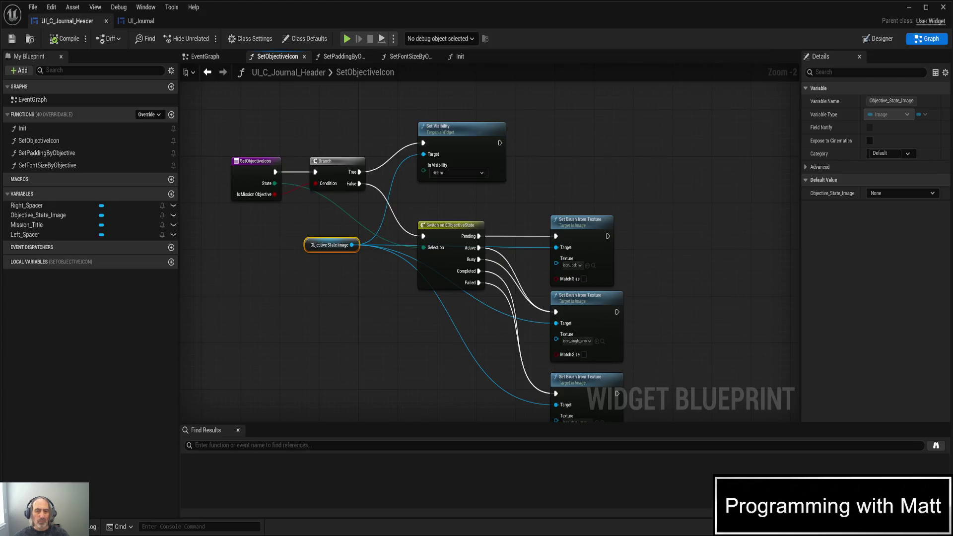
key("alt+p")
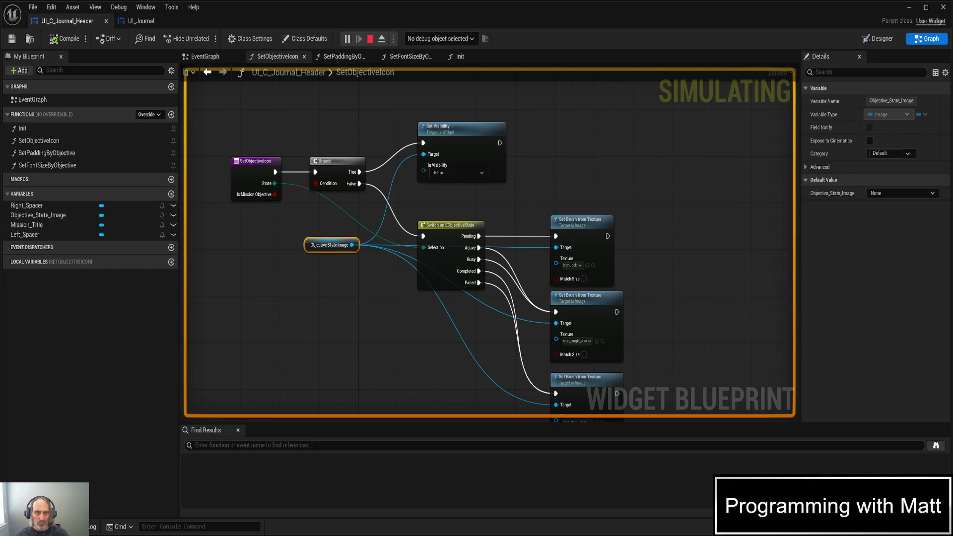
- Replay the level from the level editor, opening and closing the Journal to check objective icons
key("Escape")
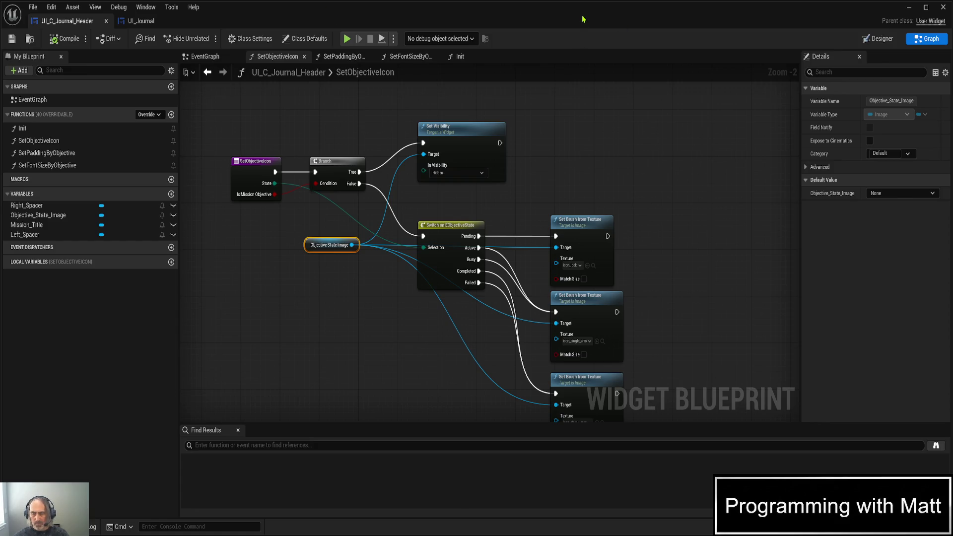
left_click(943, 7)
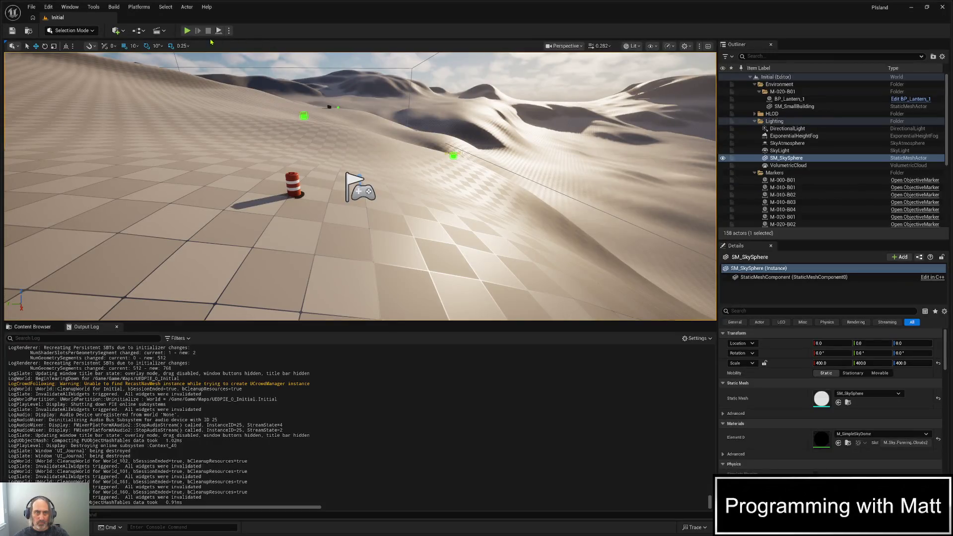
left_click(187, 31)
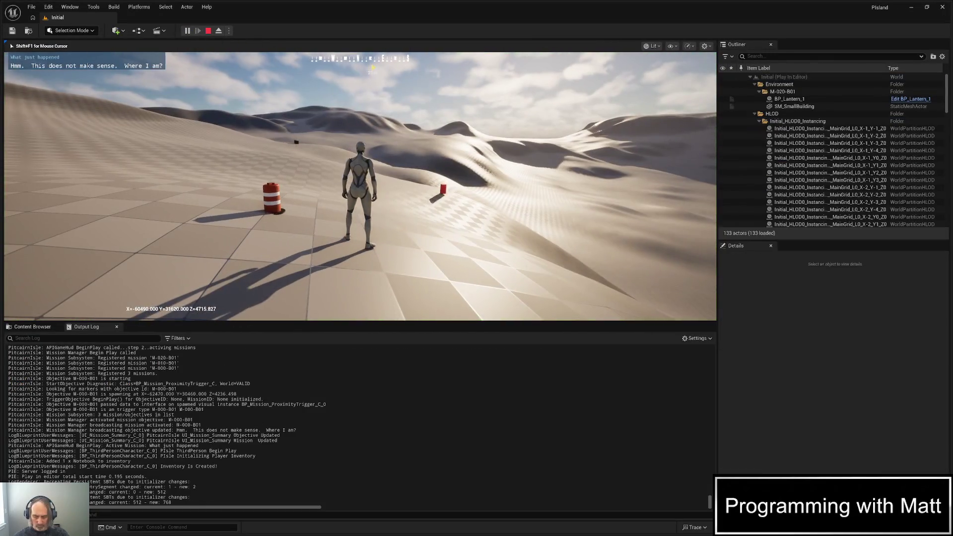
key("j")
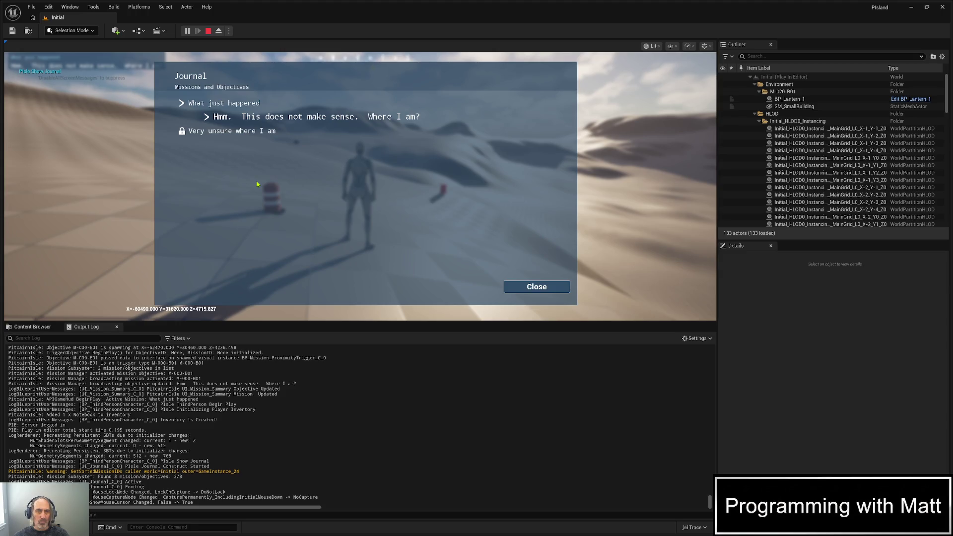
left_click(507, 285)
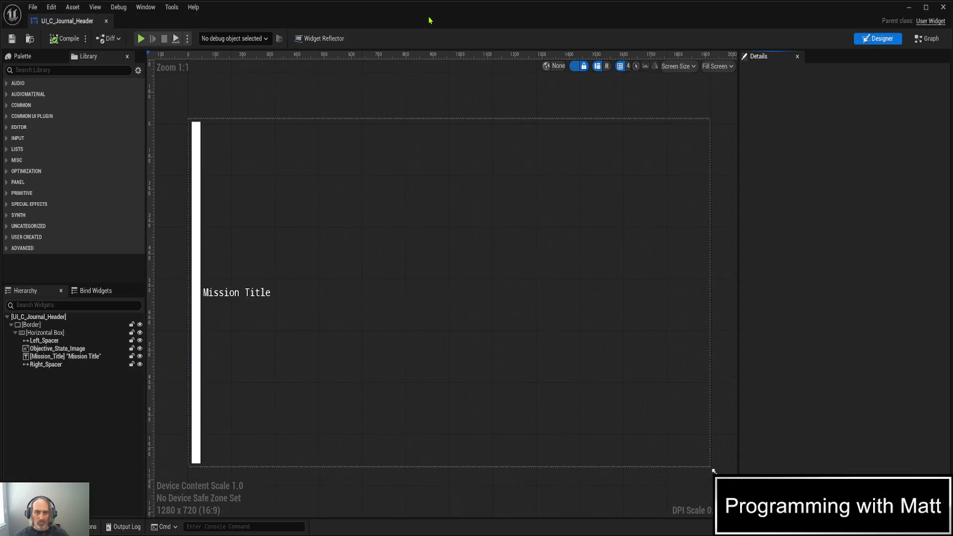
- Put an F9 breakpoint on the SetObjectiveIcon Branch node and step from it onto the Switch
left_click(926, 38)
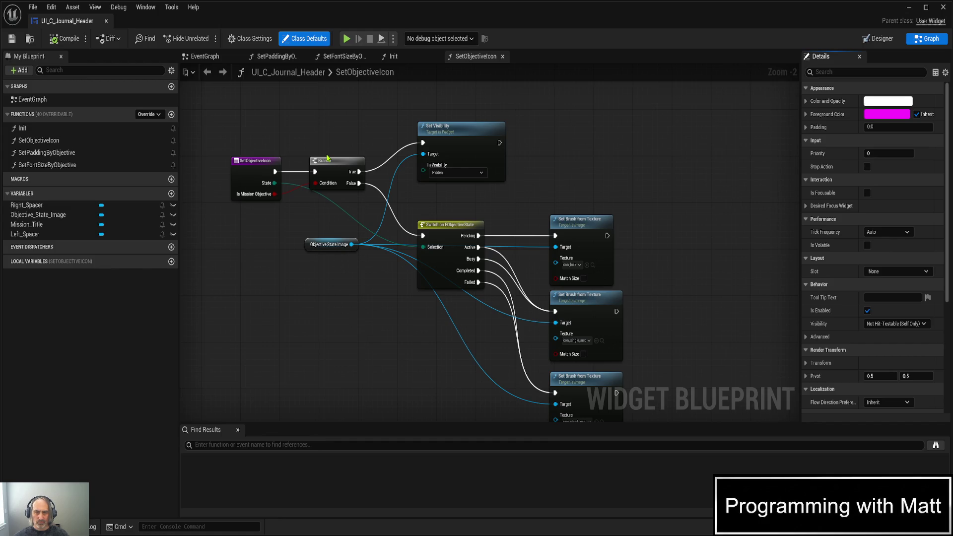
left_click(328, 160)
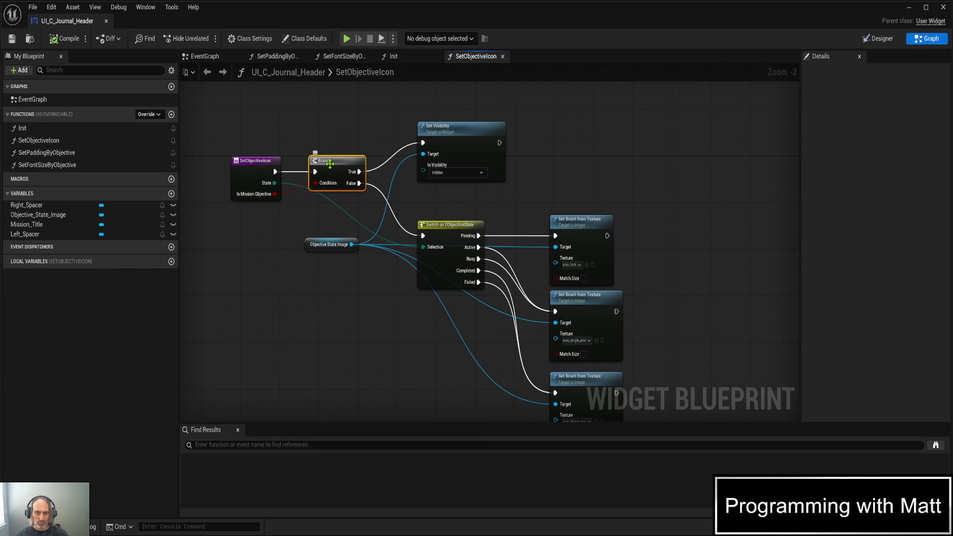
key("F9")
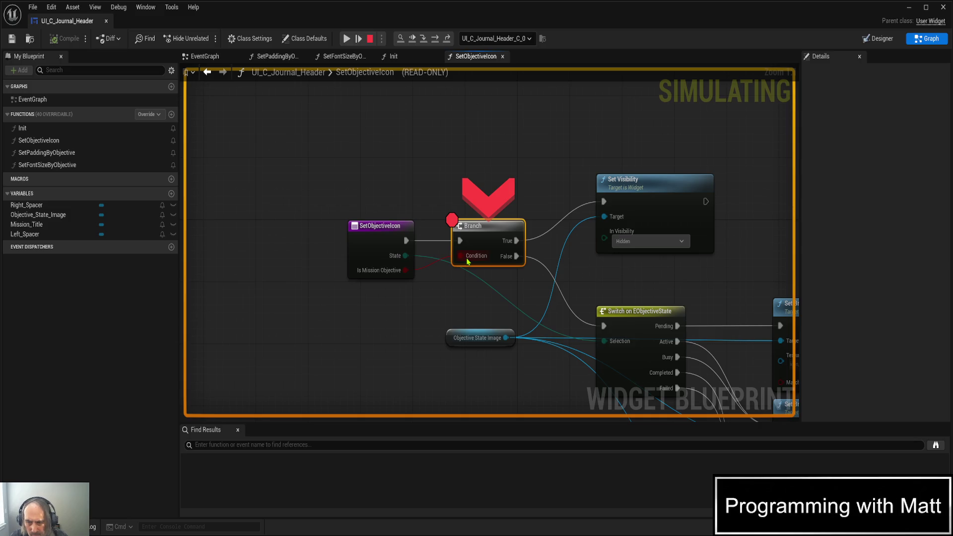
left_click(435, 42)
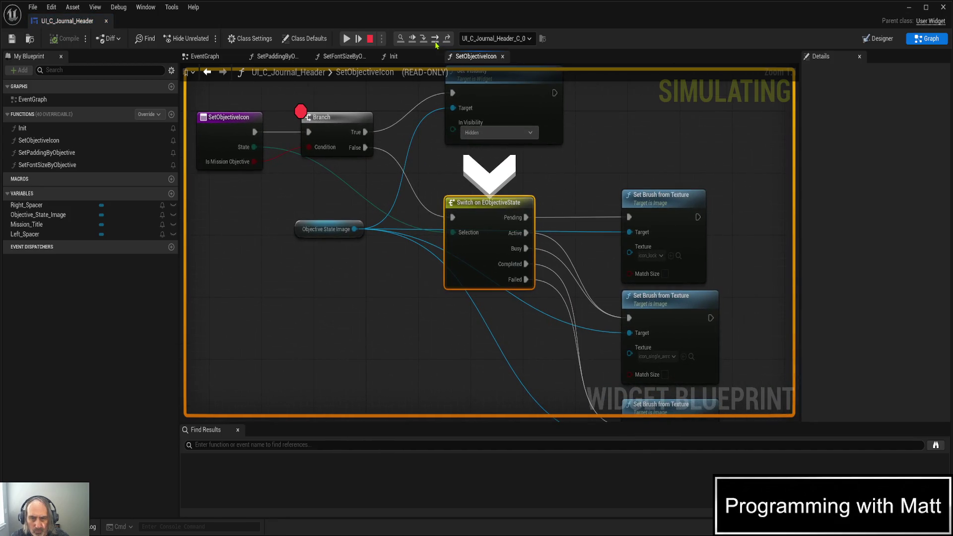
- Step through the Branch and Switch breakpoint hits for each header, then resume the game
left_click(413, 43)
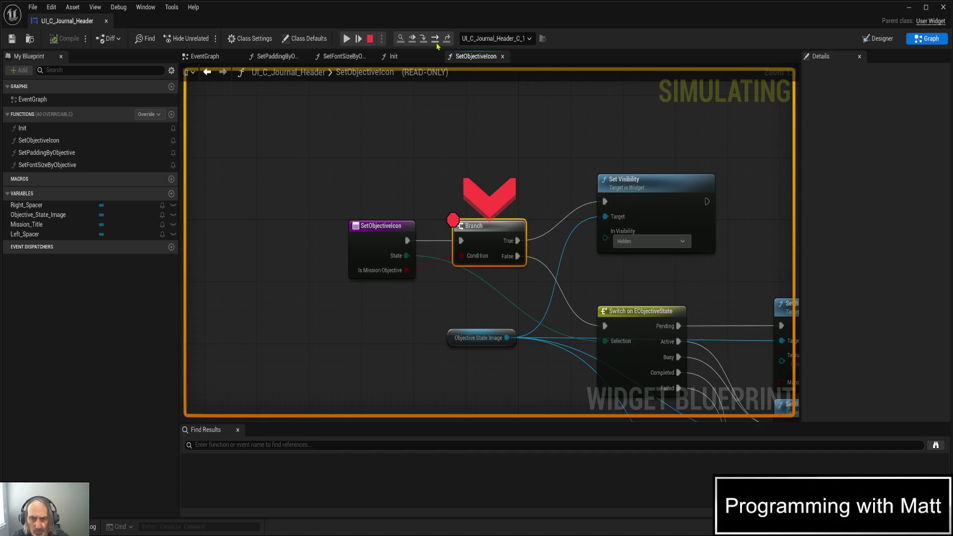
left_click(437, 44)
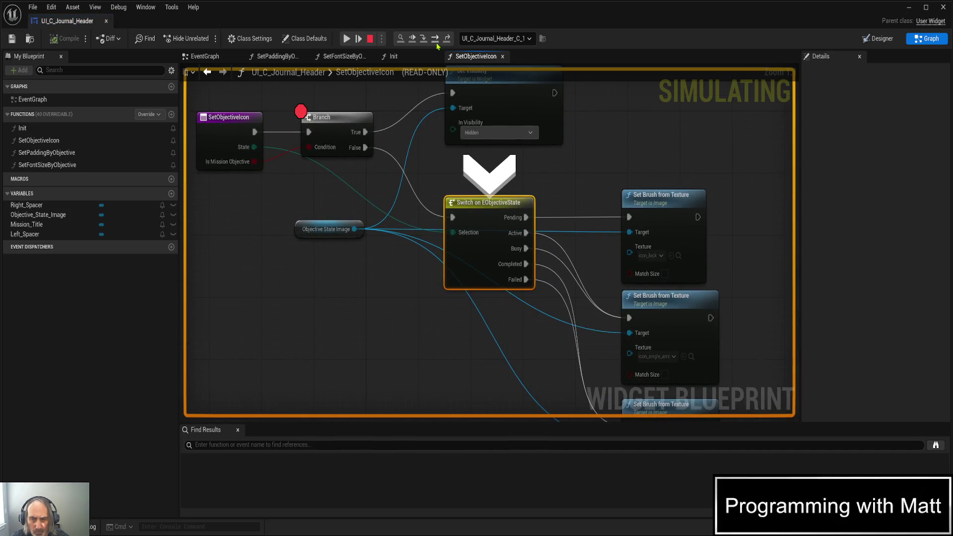
left_click(437, 45)
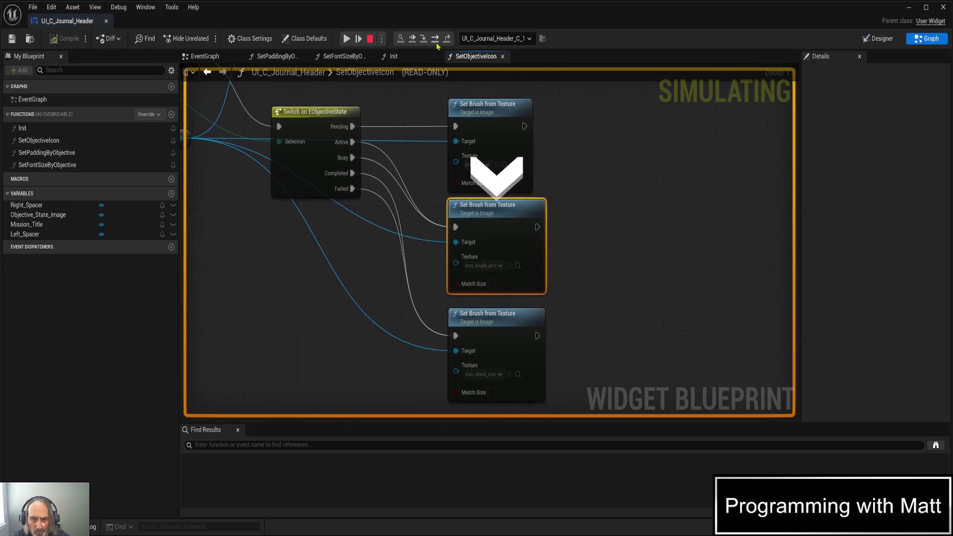
left_click(412, 39)
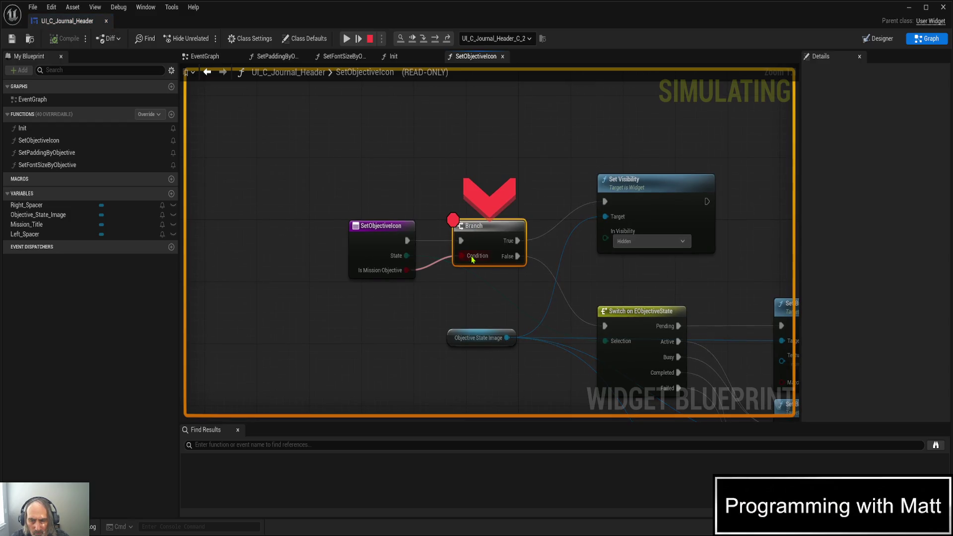
left_click(411, 44)
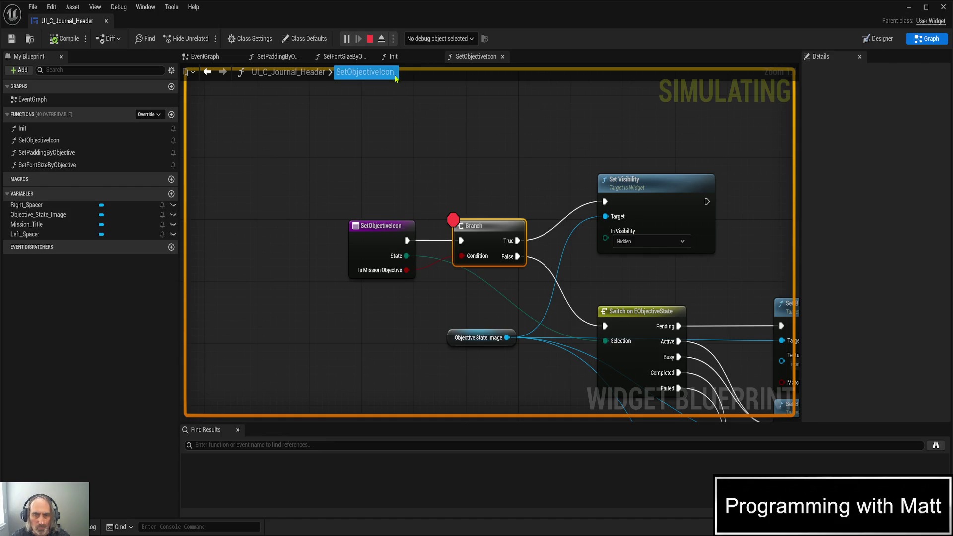
- In Init, wire Is Mission Objective into Set Objective Icon, tidy the Init and Mission Title nodes, and compile
left_click(399, 57)
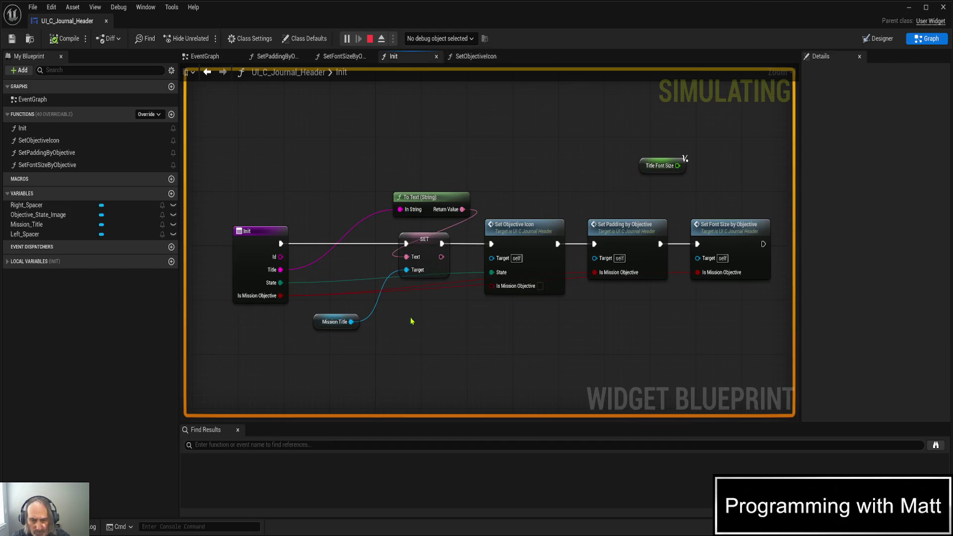
mouse_move(280, 295)
left_mouse_down()
mouse_move(436, 312)
mouse_move(492, 286)
left_mouse_up()
key("ctrl+s")
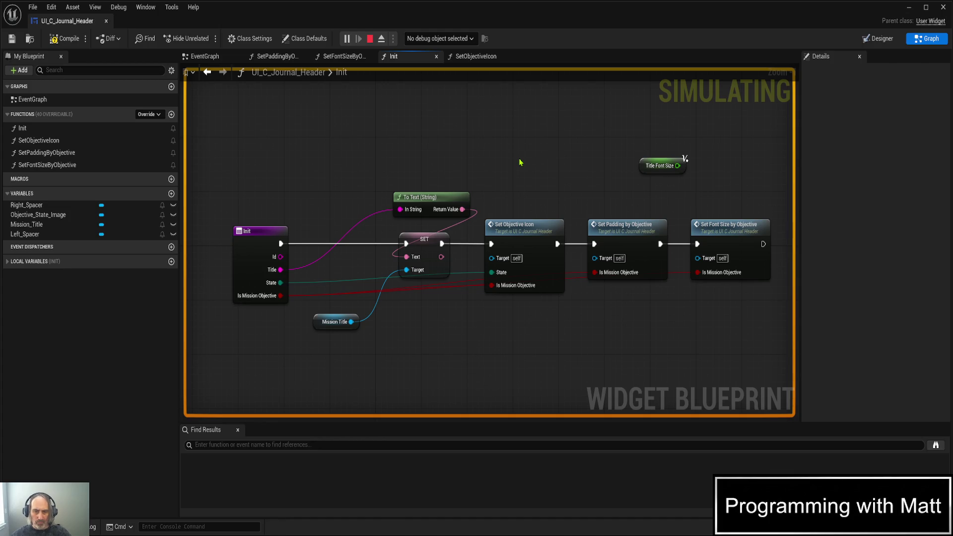
left_click_drag(315, 327, 320, 354)
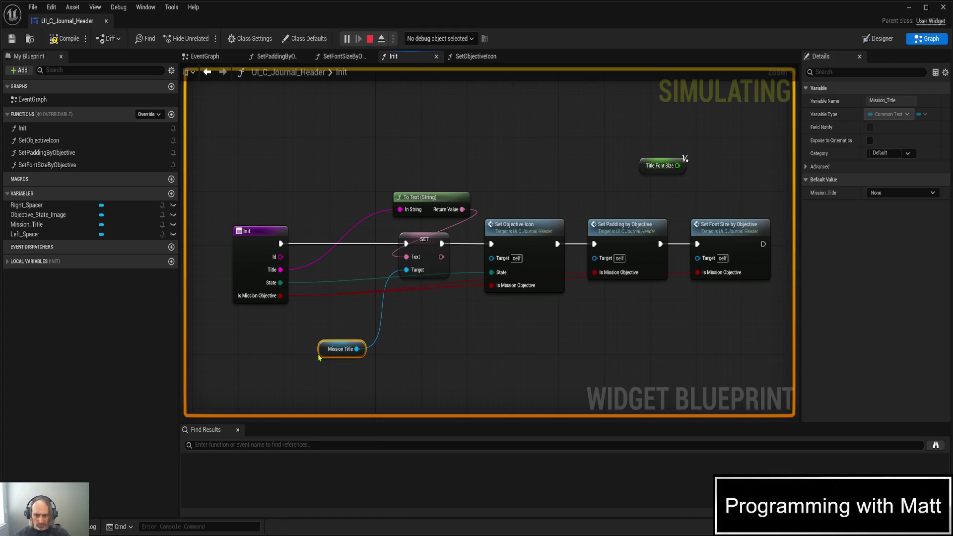
left_click_drag(249, 231, 317, 231)
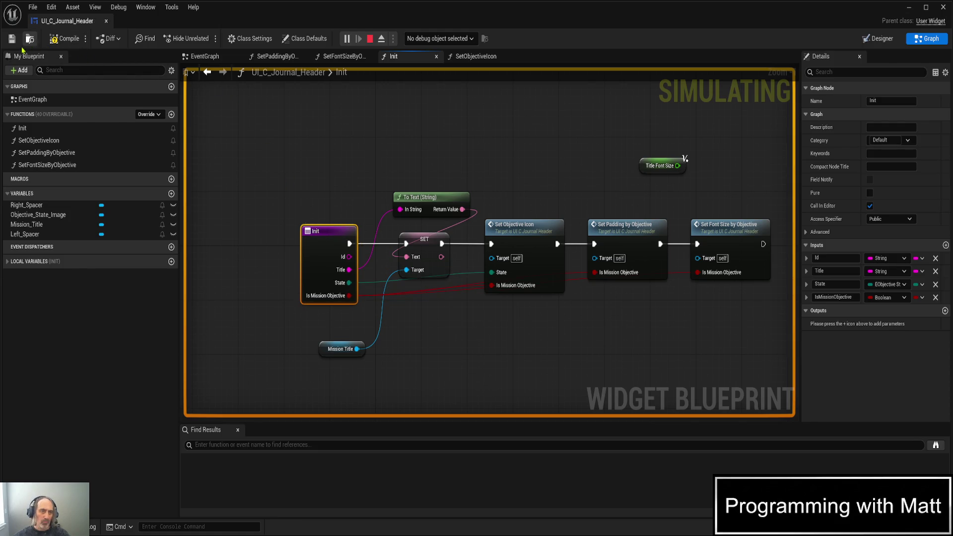
left_click(55, 40)
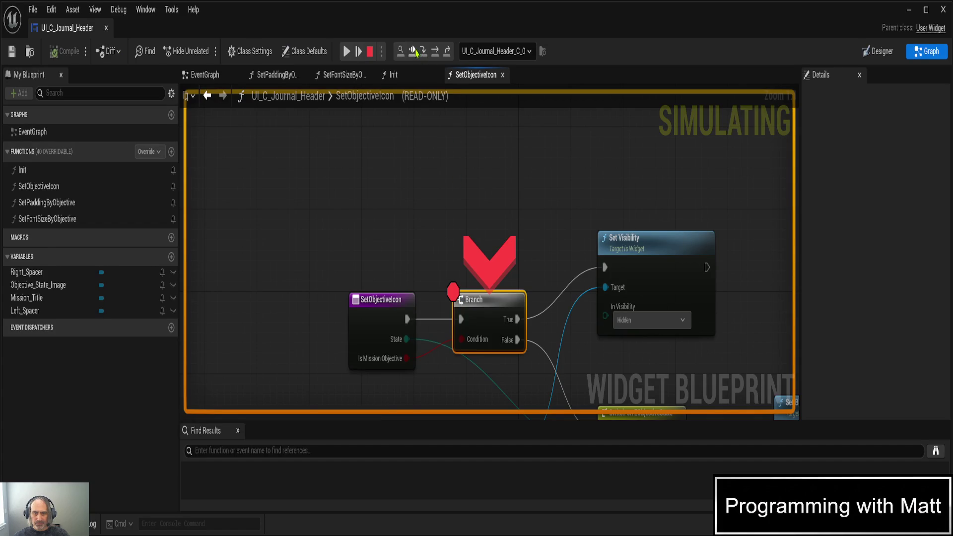
- Step from the Branch onto Set Visibility, resume, and stop the play session
left_click(435, 52)
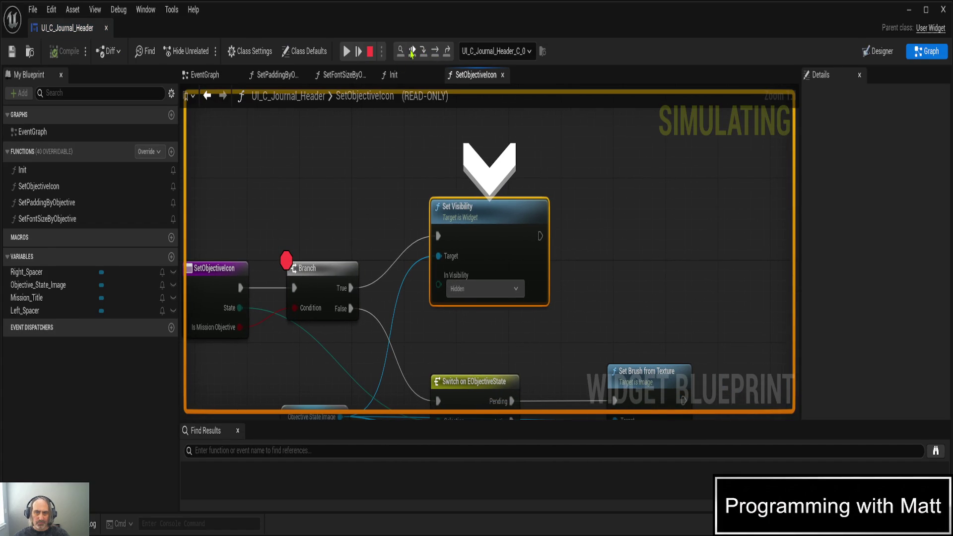
left_click(412, 51)
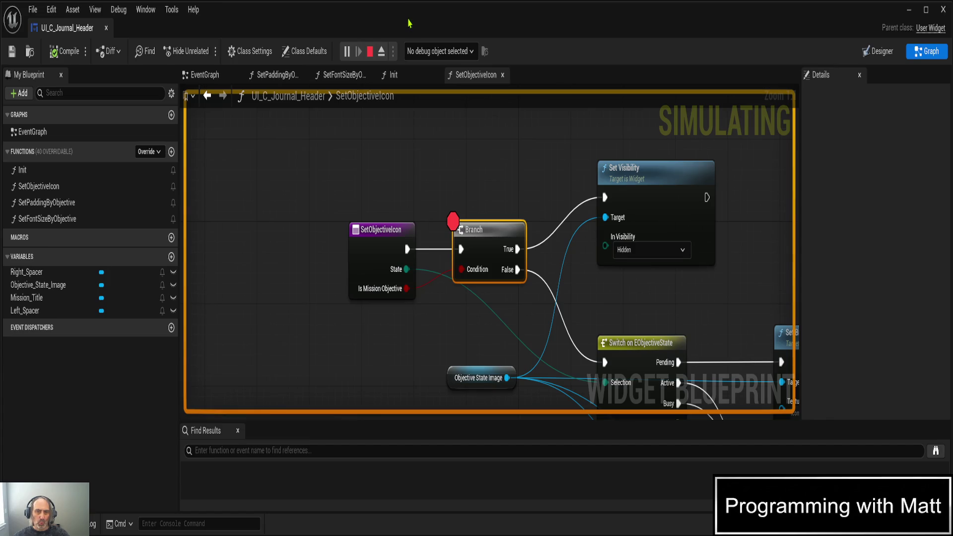
left_click(371, 52)
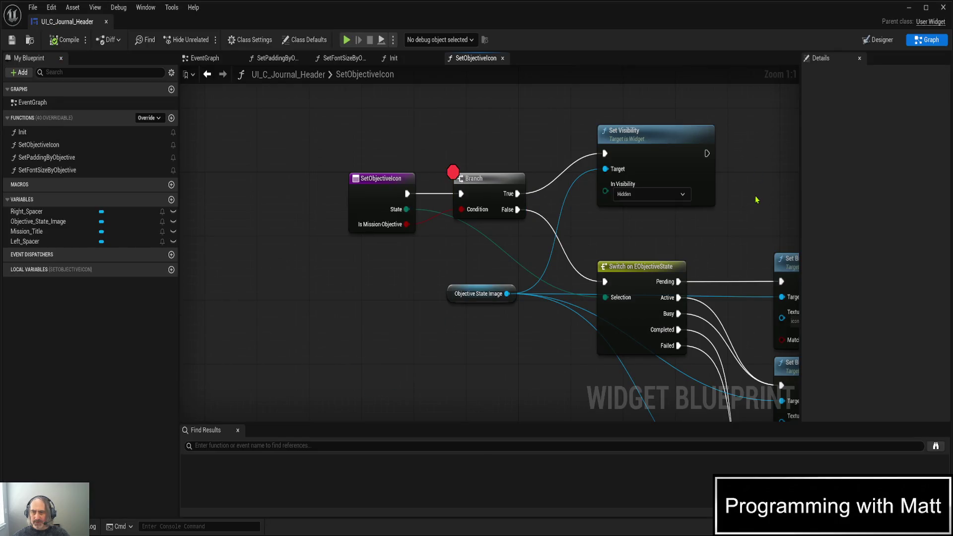
- Back in the journal header graph, remove the SetObjectiveIcon entry's exec link to the Branch
left_click_drag(754, 194, 661, 140)
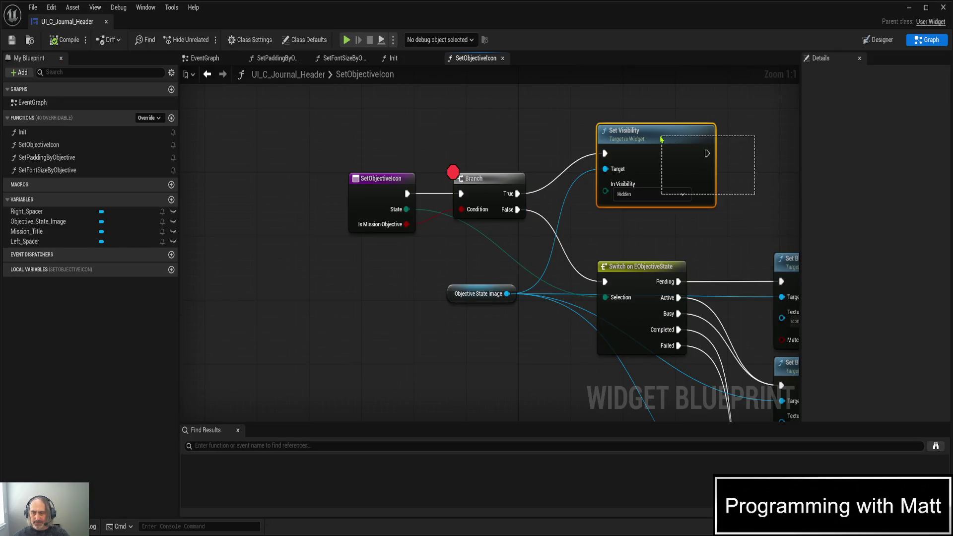
scroll(700, 191, "down", 2)
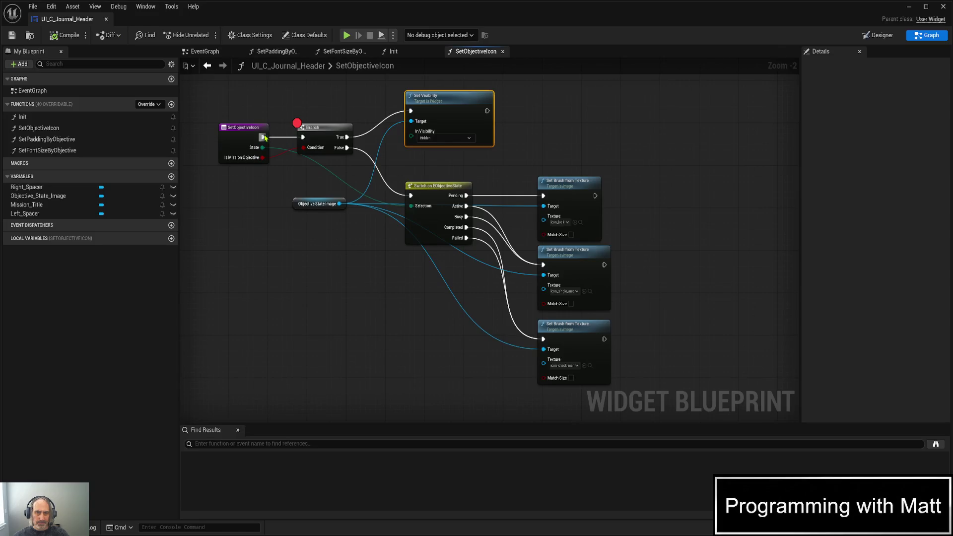
left_click(265, 139)
key("ctrl+z")
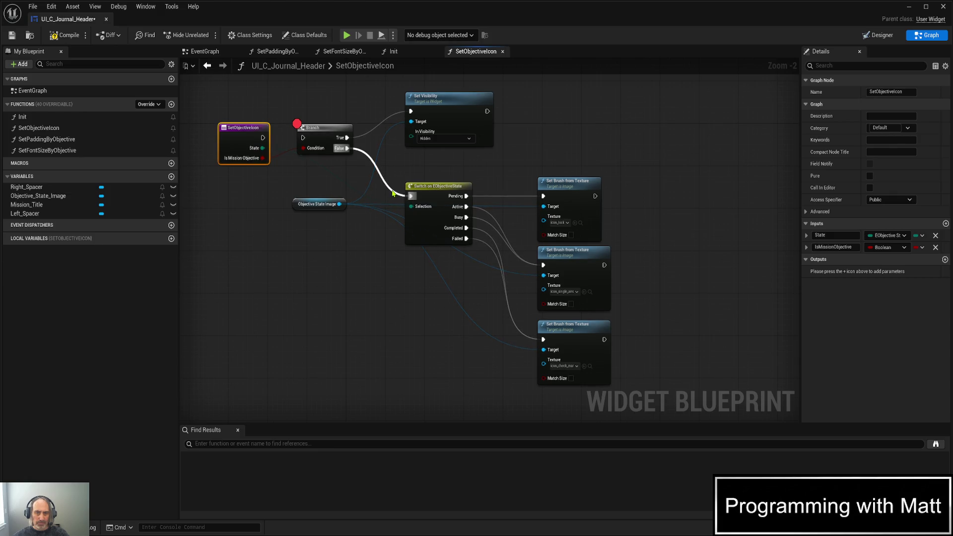
- Move Branch and Set Visibility up-right, and the Switch with its three Set Brush nodes beside the entry
left_click(343, 150)
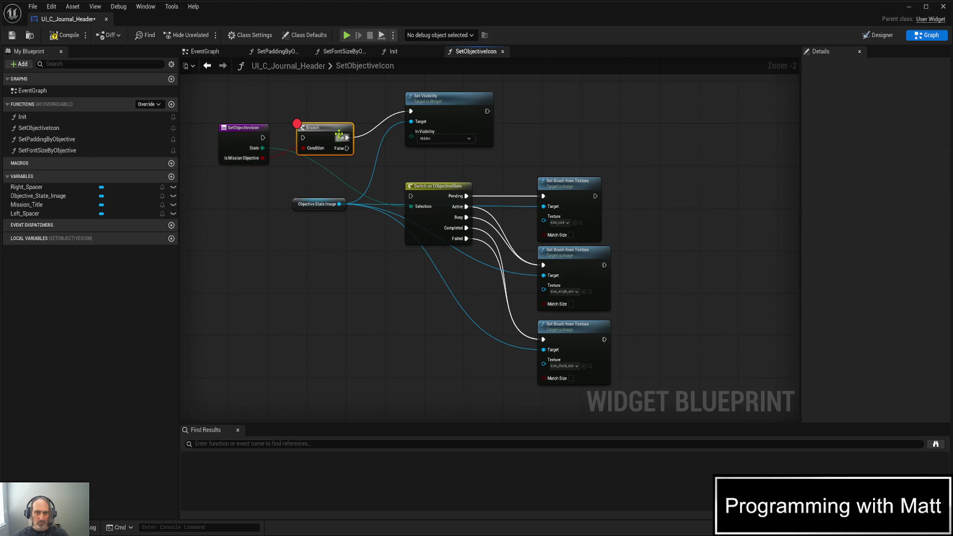
left_click_drag(314, 103, 457, 143)
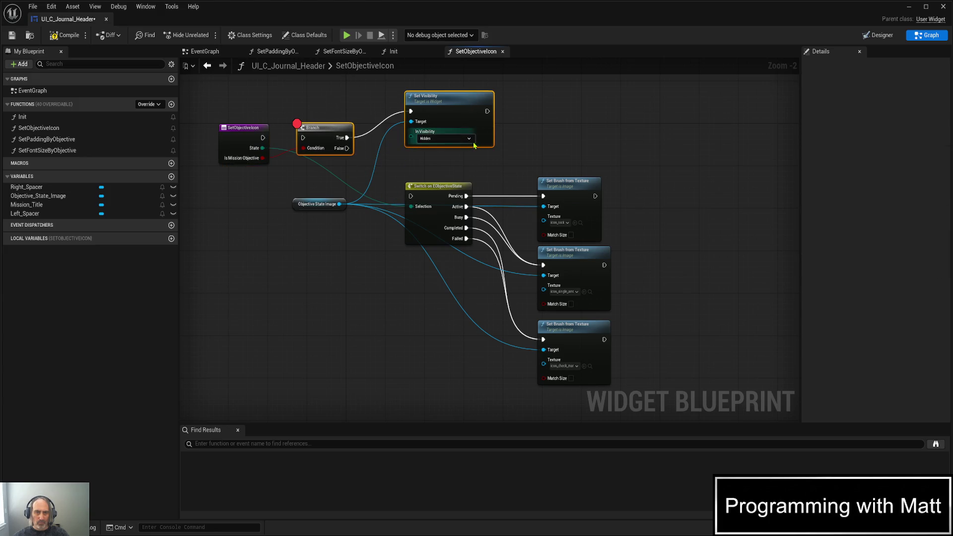
left_click_drag(459, 103, 753, 93)
mouse_move(695, 296)
left_mouse_down()
mouse_move(653, 237)
mouse_move(611, 257)
mouse_move(670, 263)
left_mouse_up()
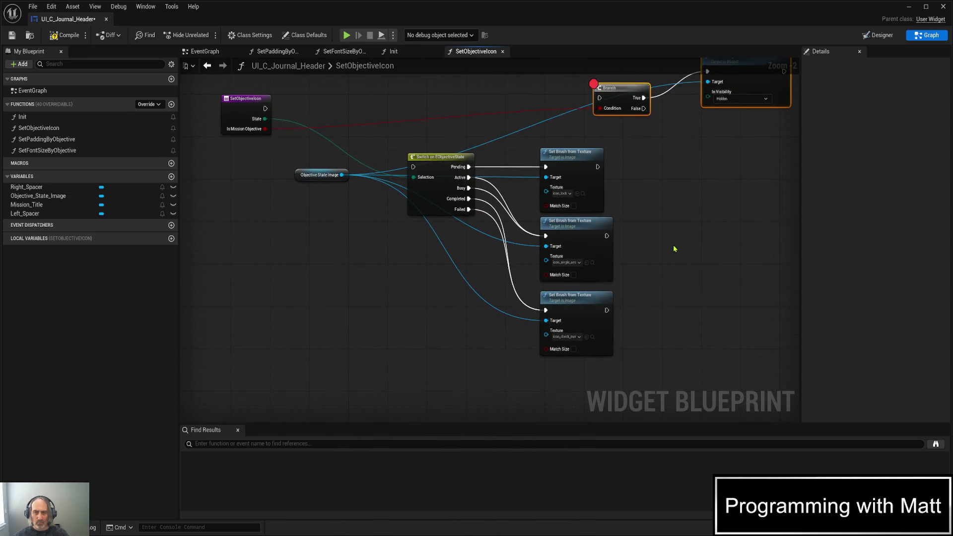
mouse_move(385, 128)
left_mouse_down()
mouse_move(648, 362)
mouse_move(648, 375)
left_mouse_up()
mouse_move(429, 157)
left_mouse_down()
mouse_move(387, 86)
mouse_move(314, 102)
left_mouse_up()
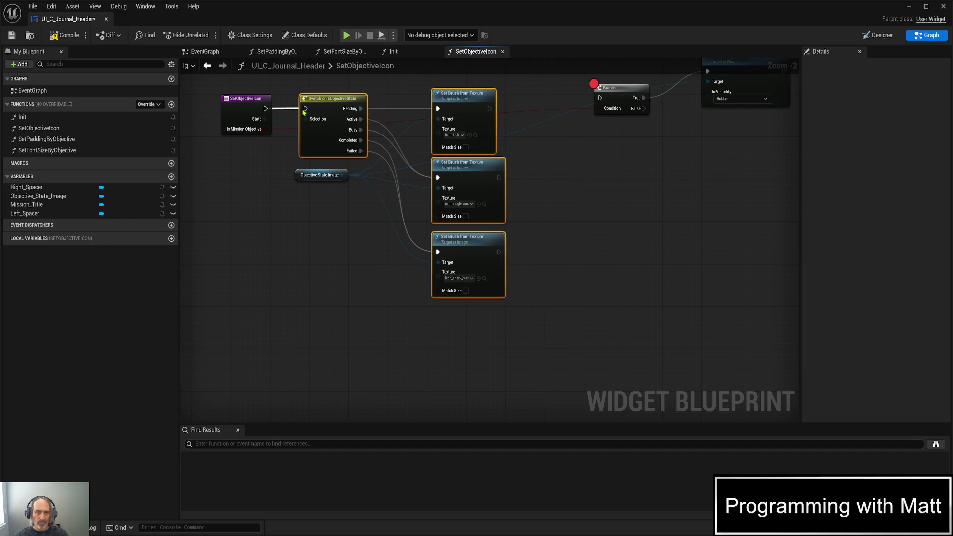
left_click_drag(581, 249, 538, 287)
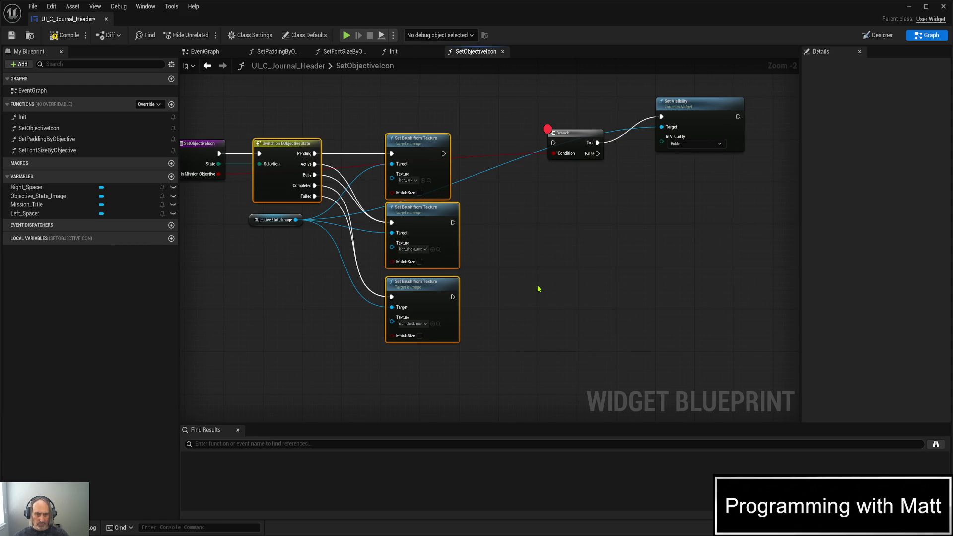
- Wire only the middle (Active) Set Brush output into the Branch and line Branch and Set Visibility up with it
left_click_drag(453, 297, 552, 144)
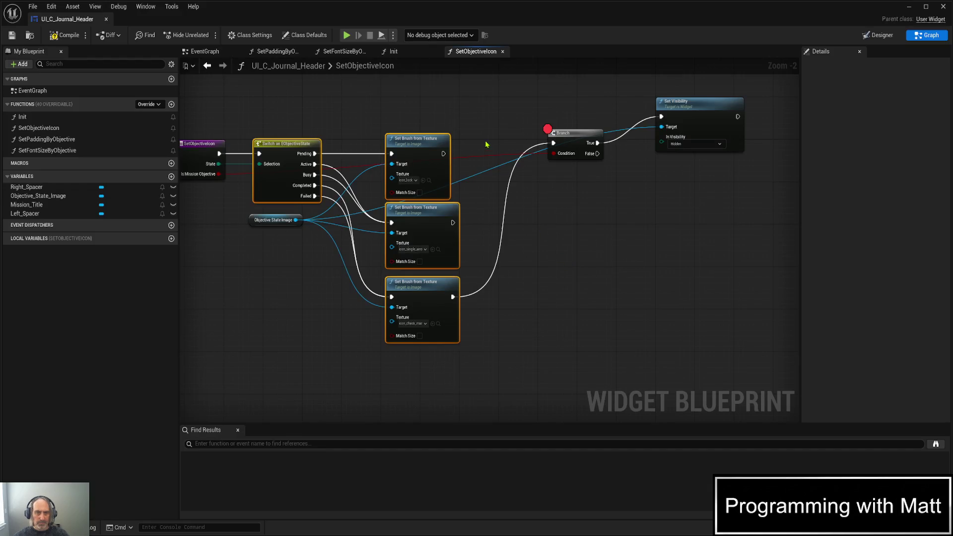
left_click_drag(443, 153, 553, 144)
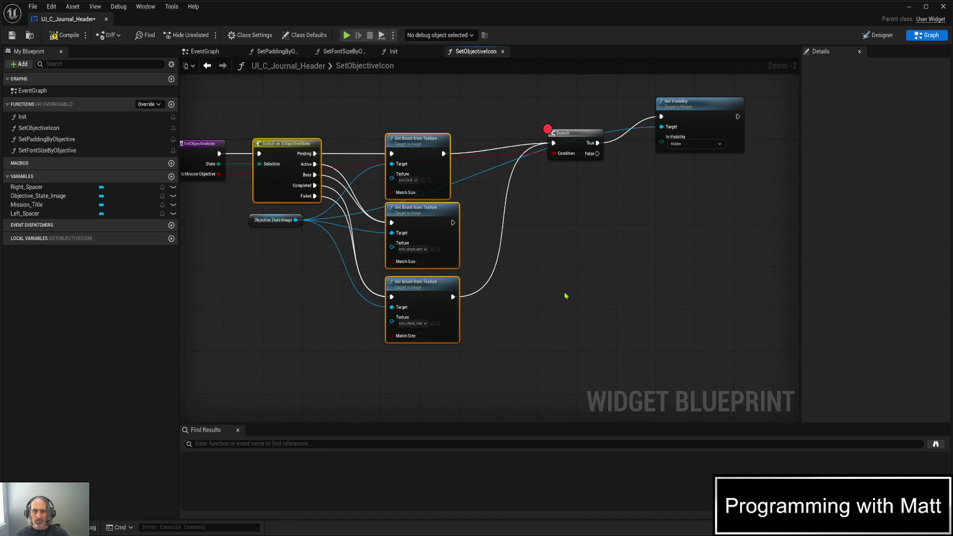
left_click(565, 296)
key("ctrl+z")
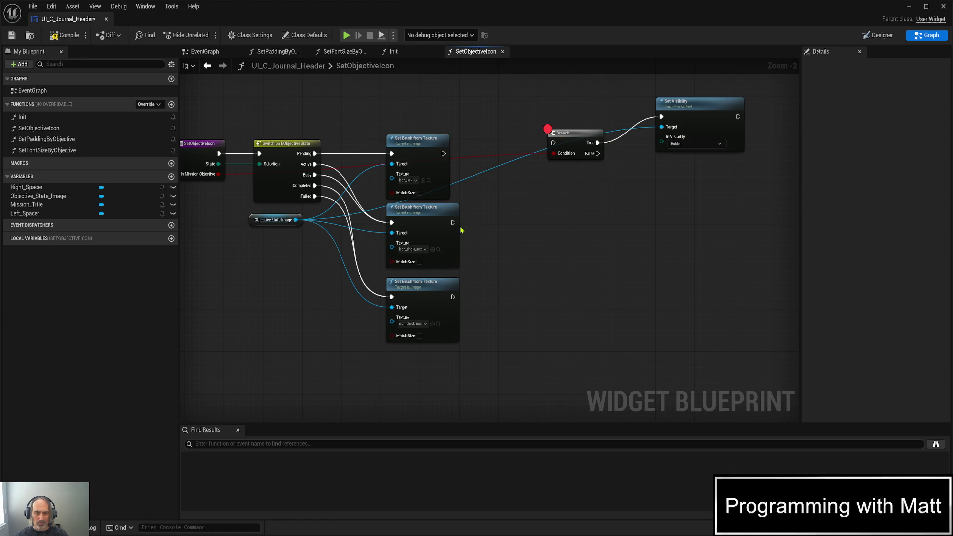
left_click_drag(452, 222, 553, 143)
left_click_drag(531, 95, 754, 211)
mouse_move(585, 136)
left_mouse_down()
mouse_move(579, 207)
mouse_move(537, 217)
left_mouse_up()
left_click(636, 187)
- Place Set Visibility directly beside the Branch and select both nodes together
mouse_move(636, 187)
left_mouse_down()
mouse_move(628, 207)
mouse_move(612, 212)
left_mouse_up()
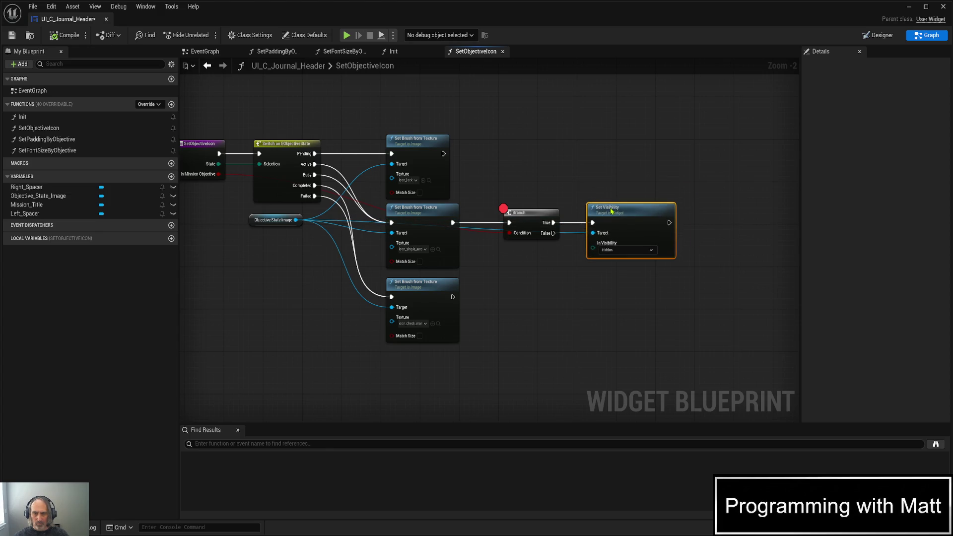
left_click(516, 212)
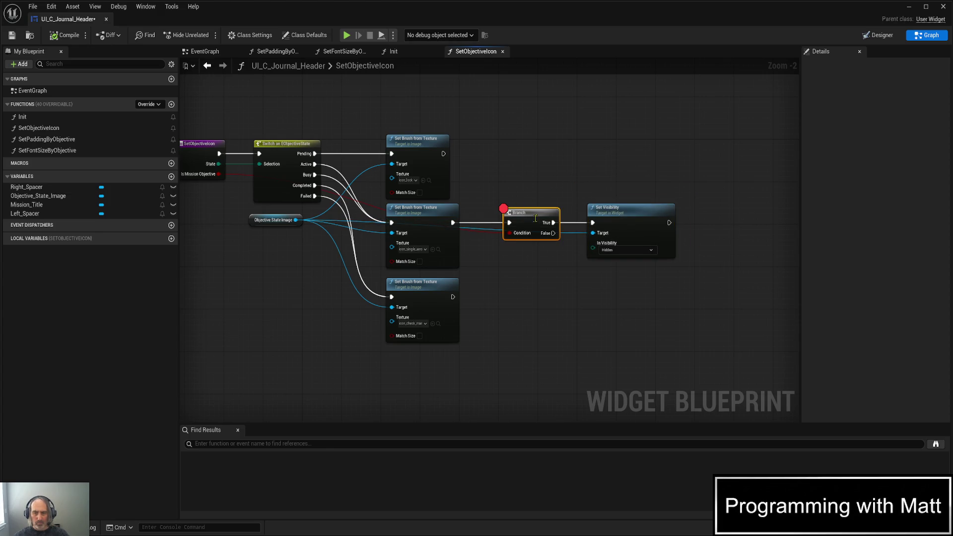
mouse_move(492, 178)
left_mouse_down()
mouse_move(676, 260)
mouse_move(712, 302)
left_mouse_up()
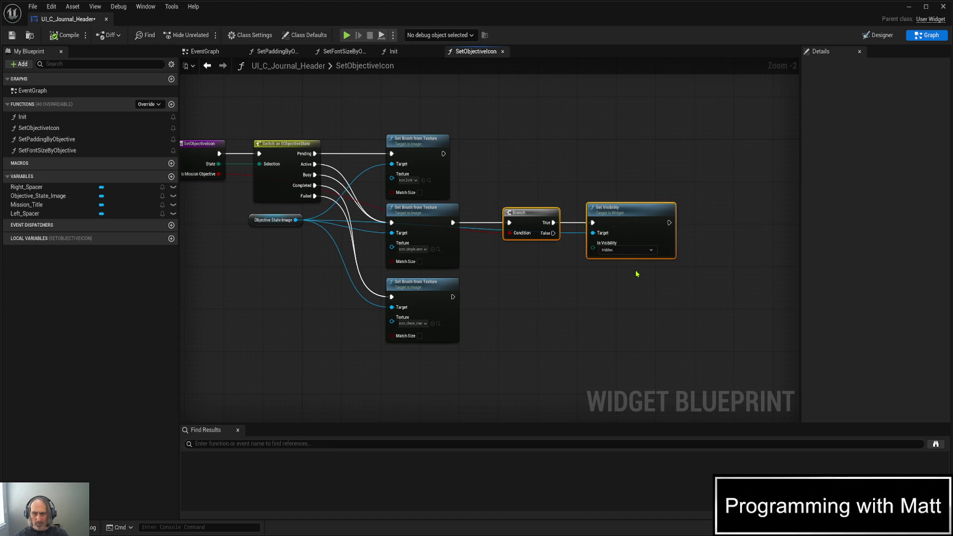
- Add a comment box around the Branch and Set Visibility nodes and enter 'Only show icons for active' as its title
type("c")
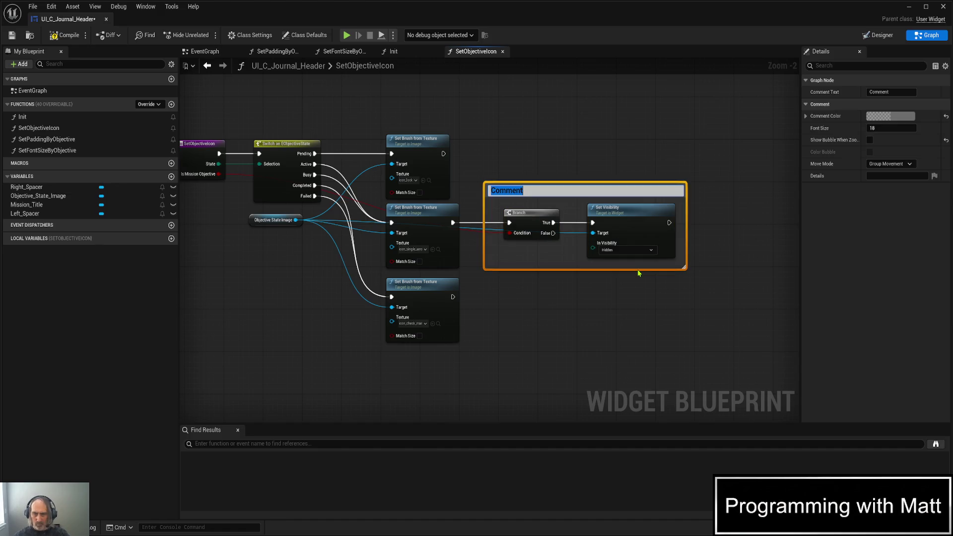
type("Only")
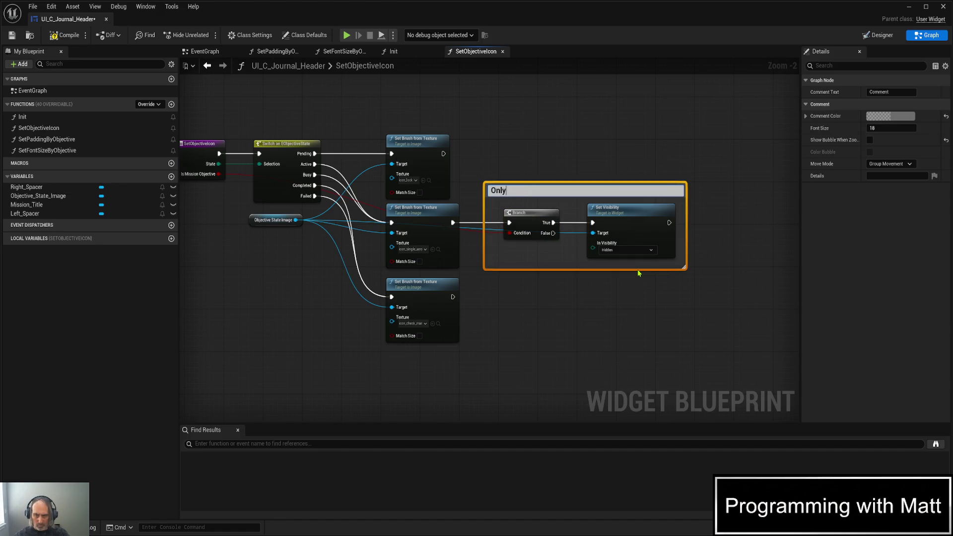
type(" show icons for active")
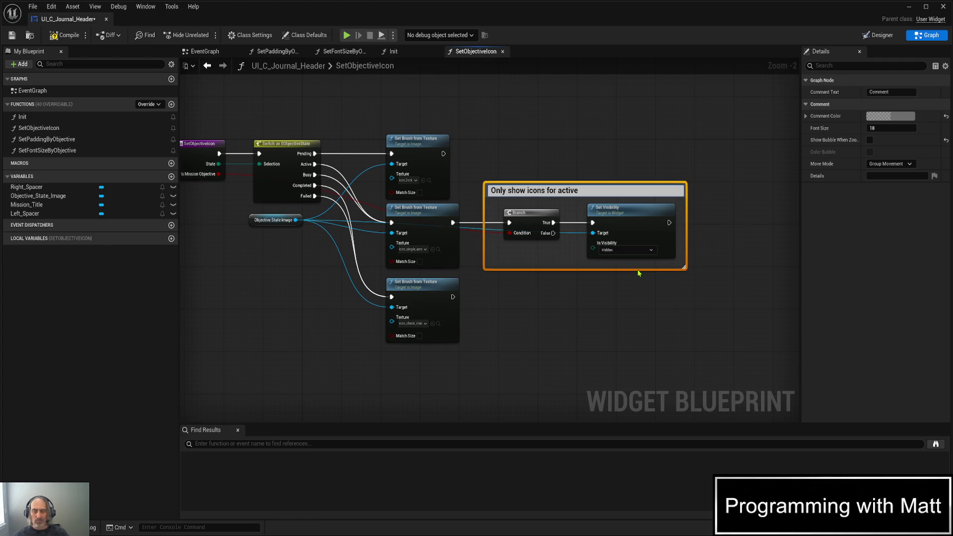